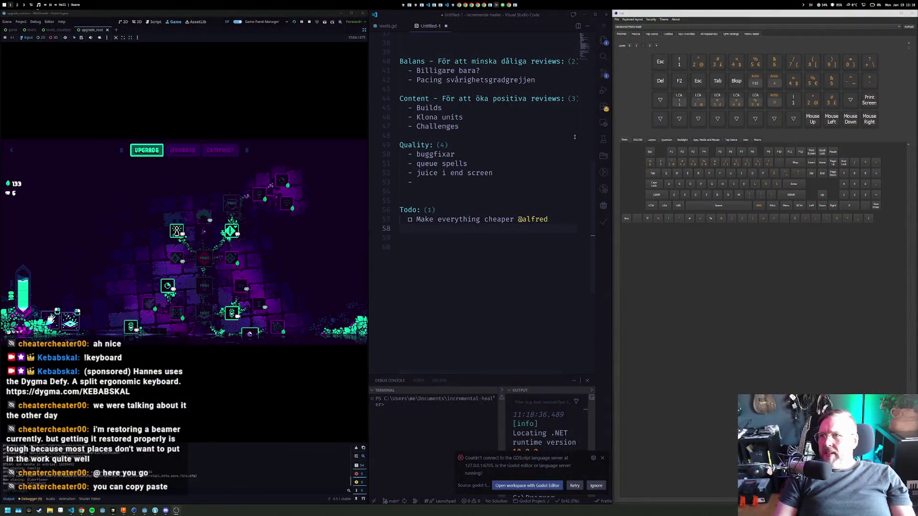
# Close the keyboard layout window and start an empty todo below 'Make everything cheaper'
pyautogui.hotkey('alt', 'F4')
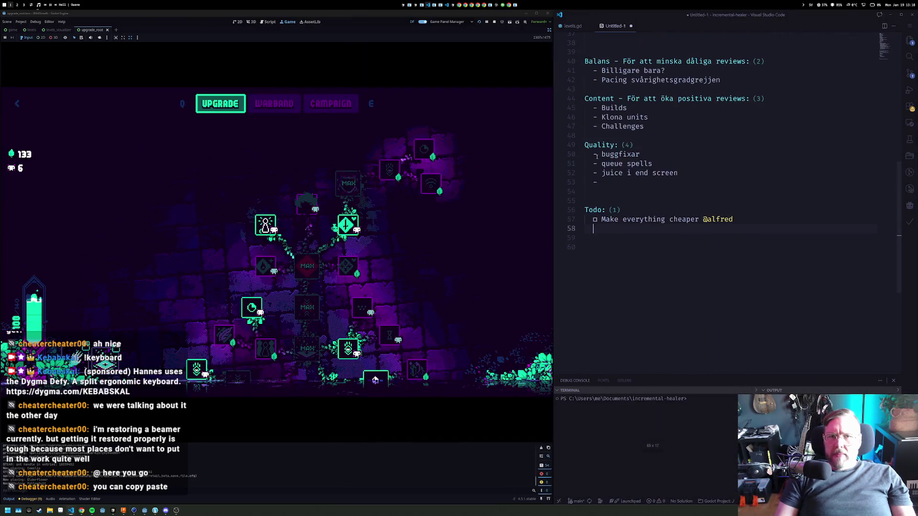
pyautogui.hotkey('alt', 'Return')
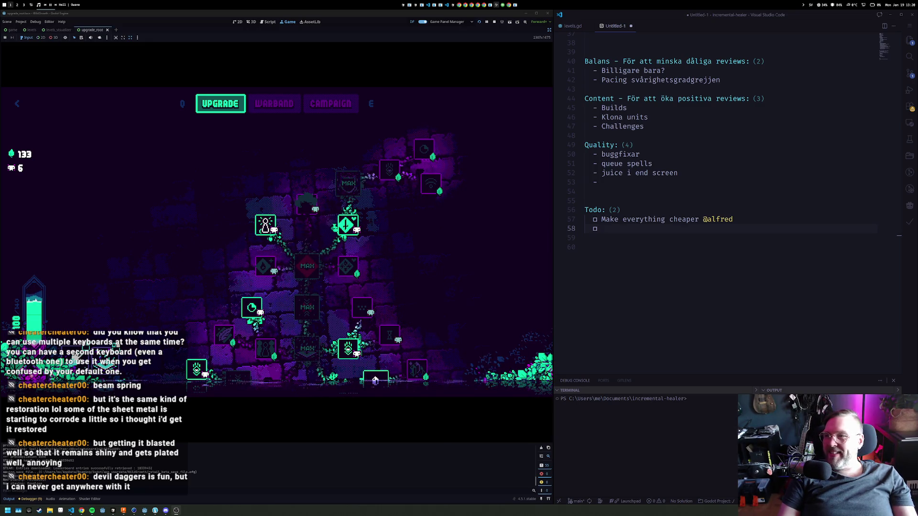
pyautogui.click(697, 121)
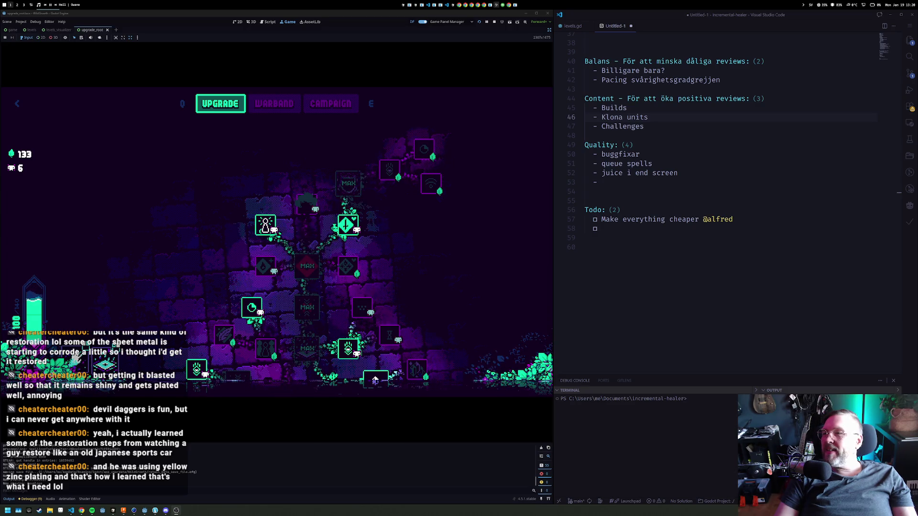
# Type 'Unit duplicates' on the empty todo line
pyautogui.press('Down')
pyautogui.press('Down')
pyautogui.press('Down')
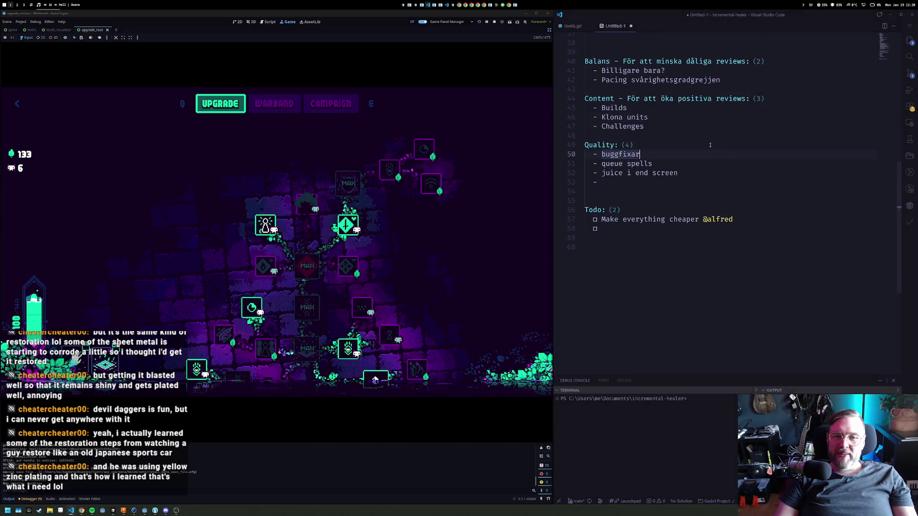
pyautogui.press('Down')
pyautogui.press('Down')
pyautogui.press('Down')
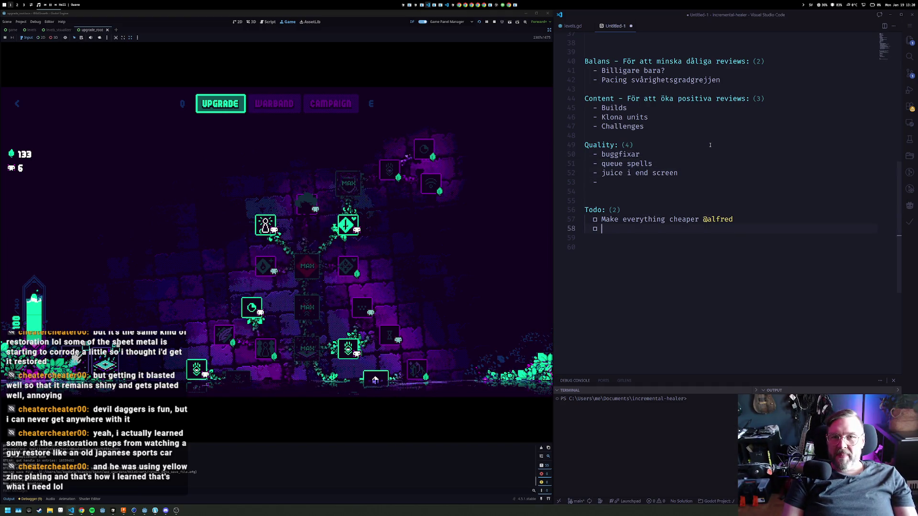
pyautogui.press('Up')
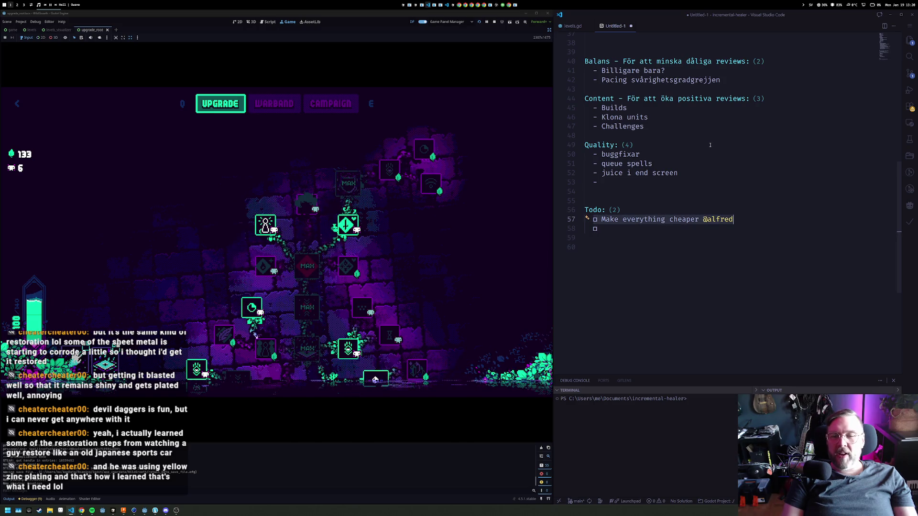
pyautogui.press('Down')
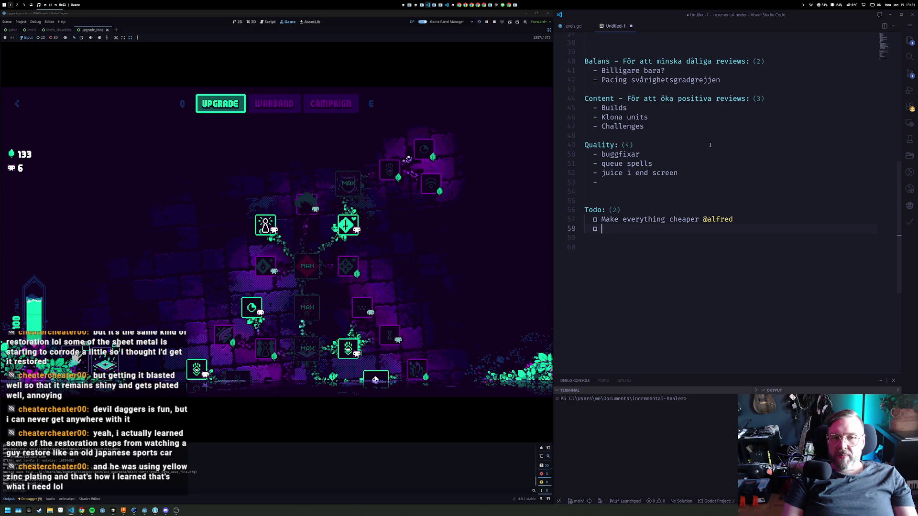
pyautogui.write('Unit dupli')
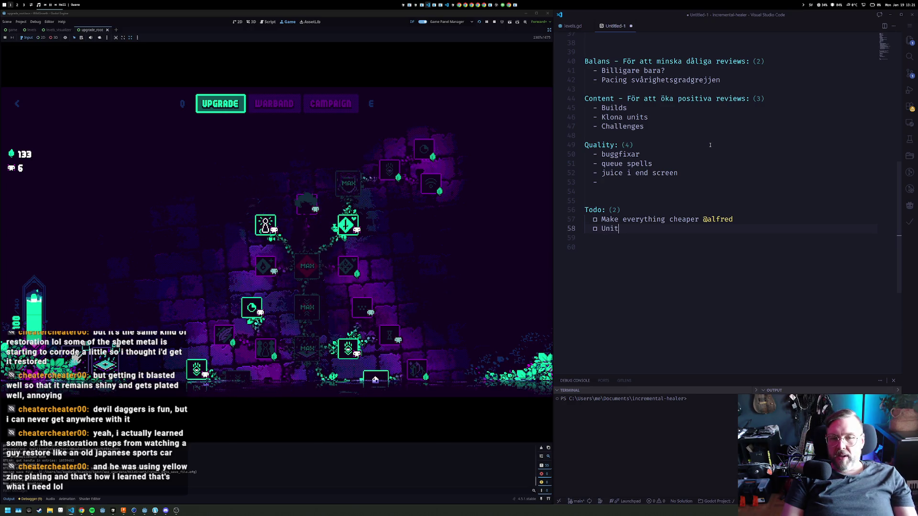
pyautogui.write('cates')
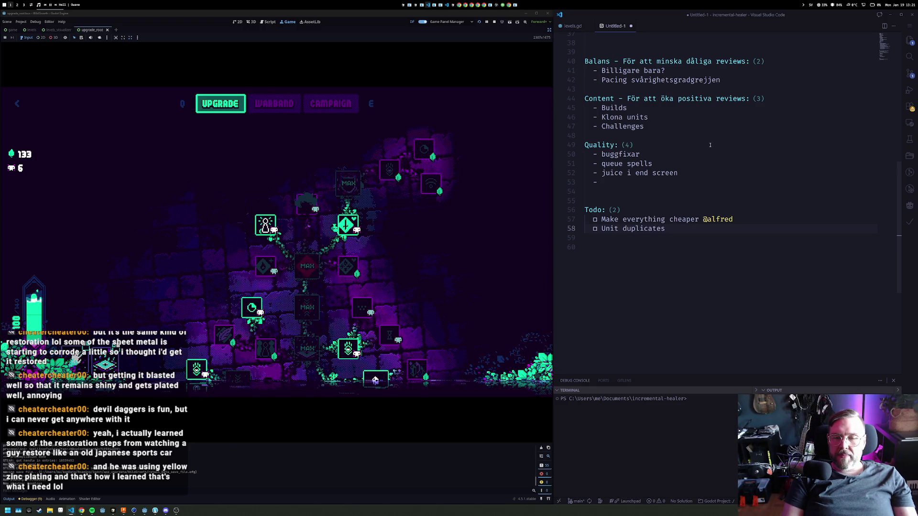
# Nest todos 'Transmute to a currency' and 'Add upgrades to tree' under Unit duplicates
pyautogui.press('Return')
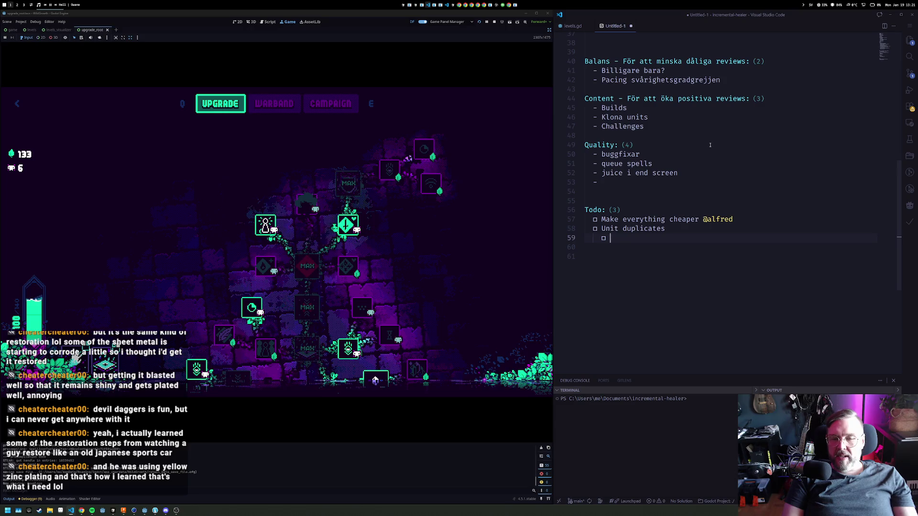
pyautogui.write('Tr')
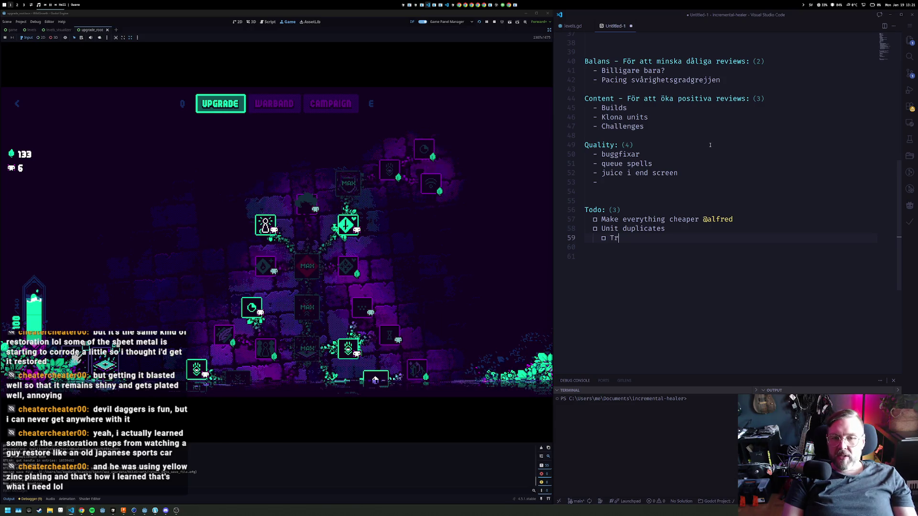
pyautogui.write('ansmute to a currency')
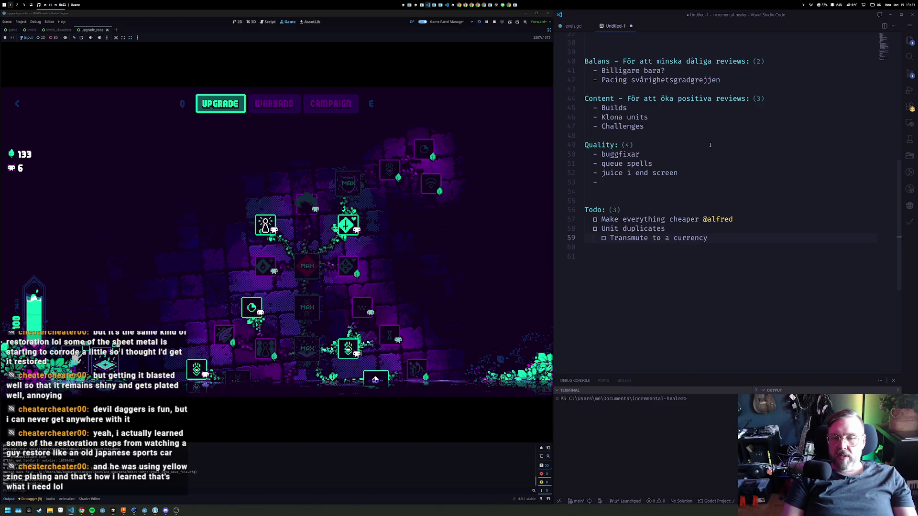
pyautogui.press('Return')
pyautogui.hotkey('ctrl', 'Return')
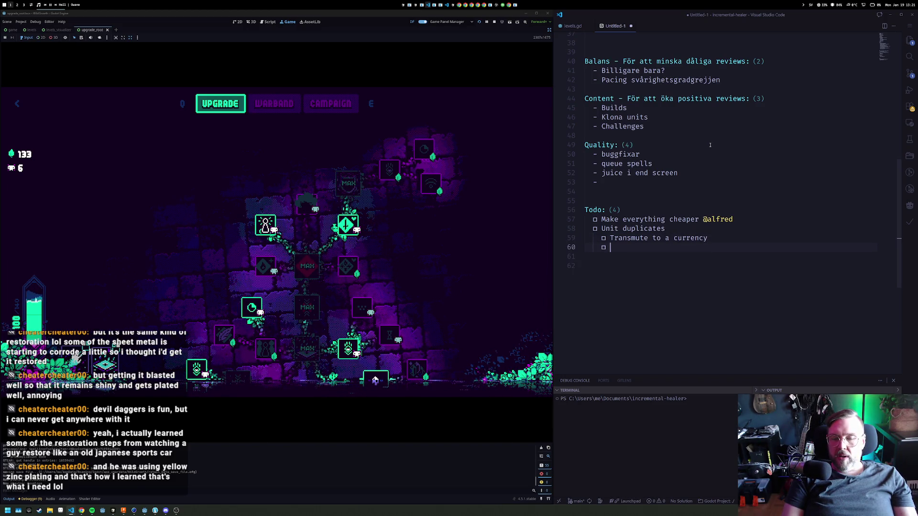
pyautogui.write('Add upgrades to tre')
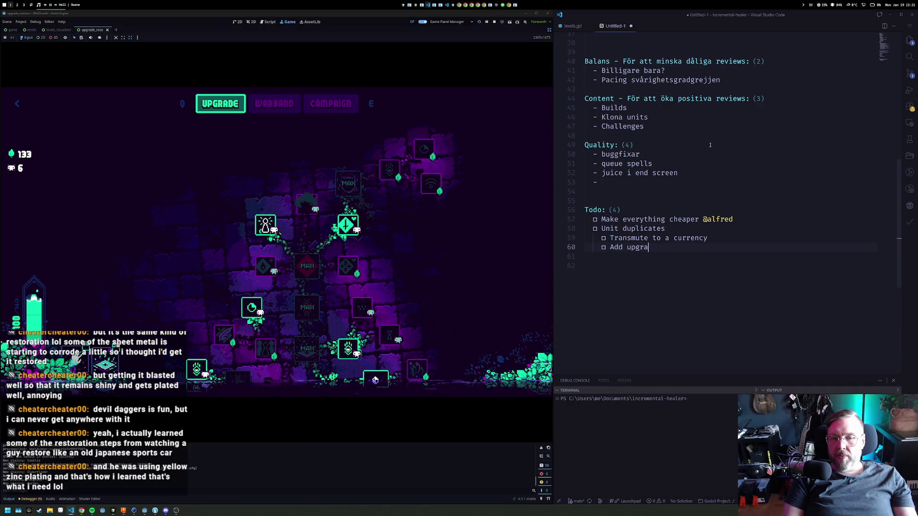
pyautogui.write('e')
pyautogui.press('Return')
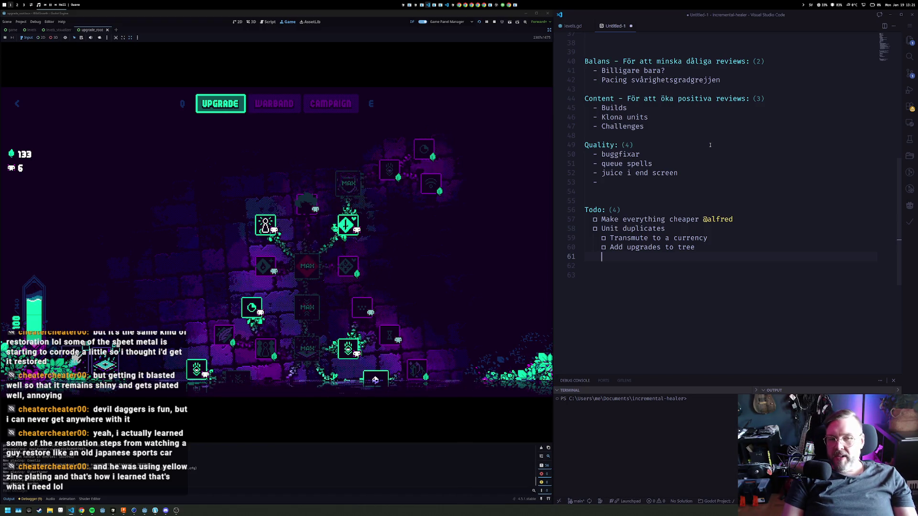
pyautogui.moveTo(314, 272)
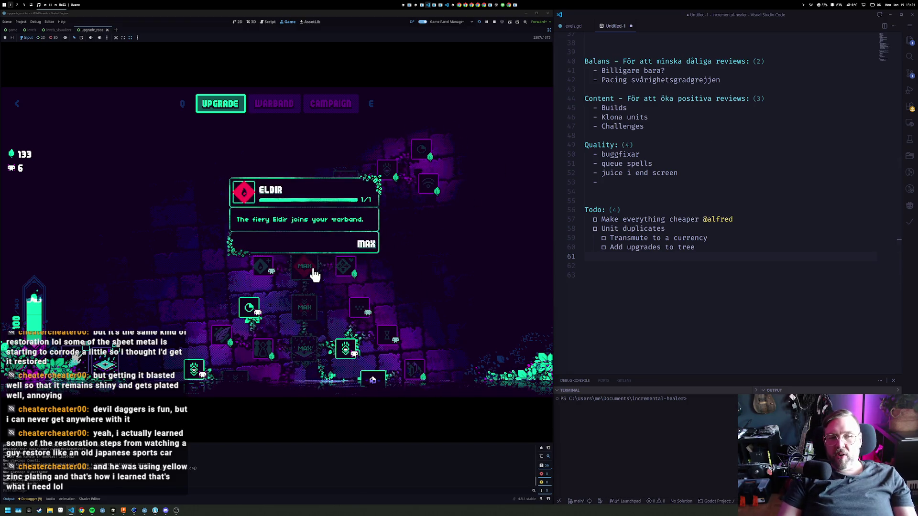
# Switch the running game to the WARBAND formation grid, then return to 'Add upgrades to tree'
pyautogui.click(267, 114)
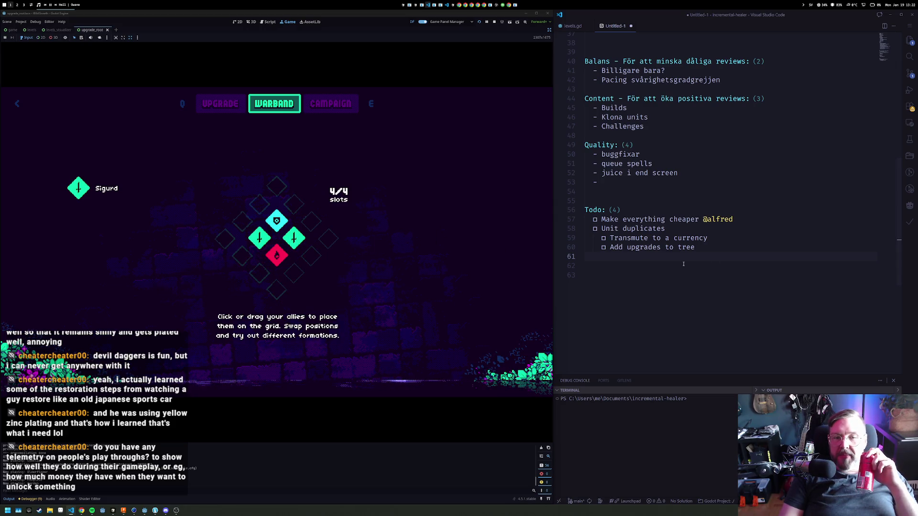
pyautogui.click(718, 249)
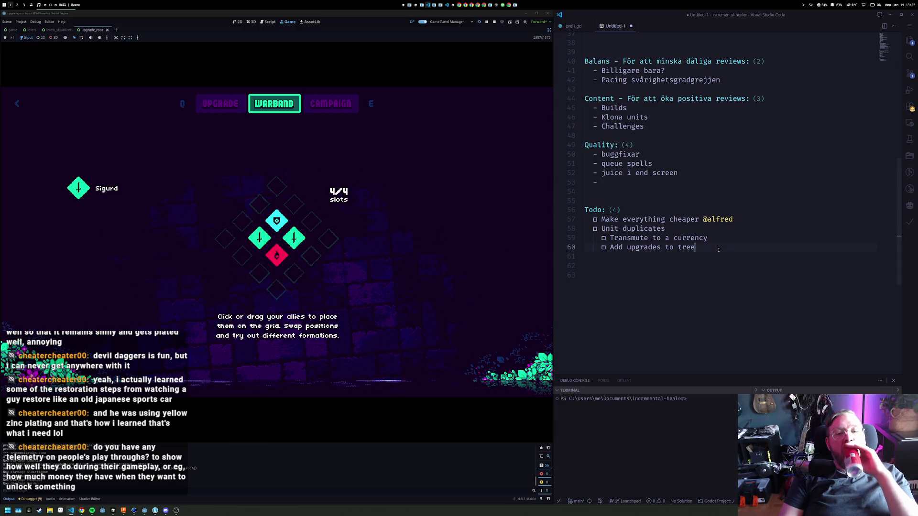
# Add todos 'Copy the prefabs', 'Update localization' and 'Draw icons' under Unit duplicates
pyautogui.press('Return')
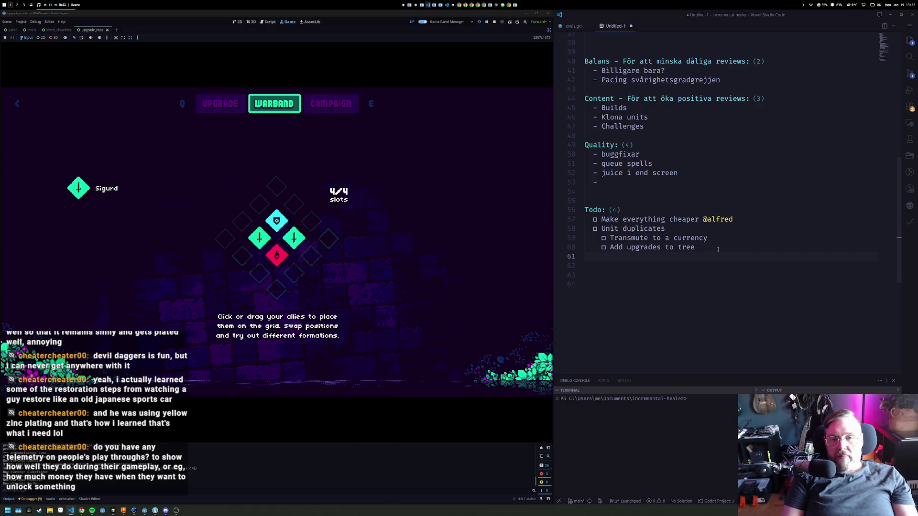
pyautogui.hotkey('ctrl', 'Return')
pyautogui.write('Copoy')
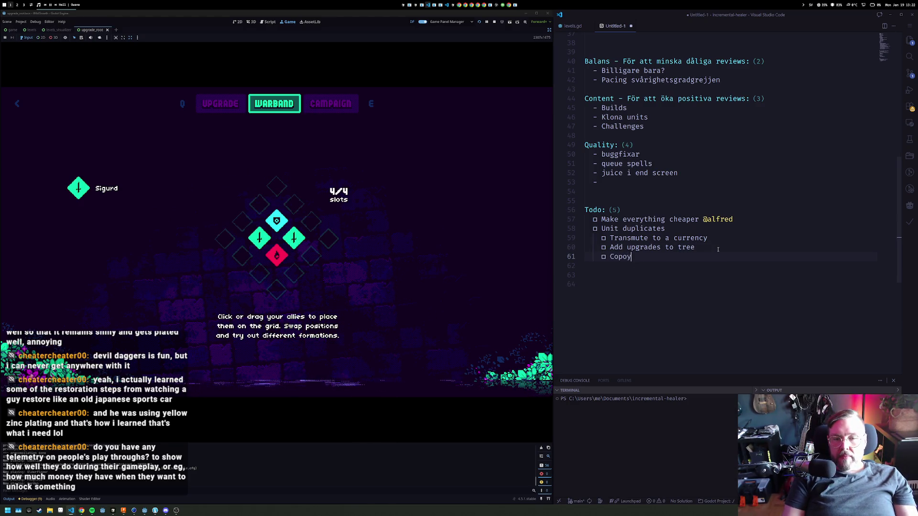
pyautogui.press('BackSpace')
pyautogui.press('BackSpace')
pyautogui.write('y the prefabs')
pyautogui.press('Return')
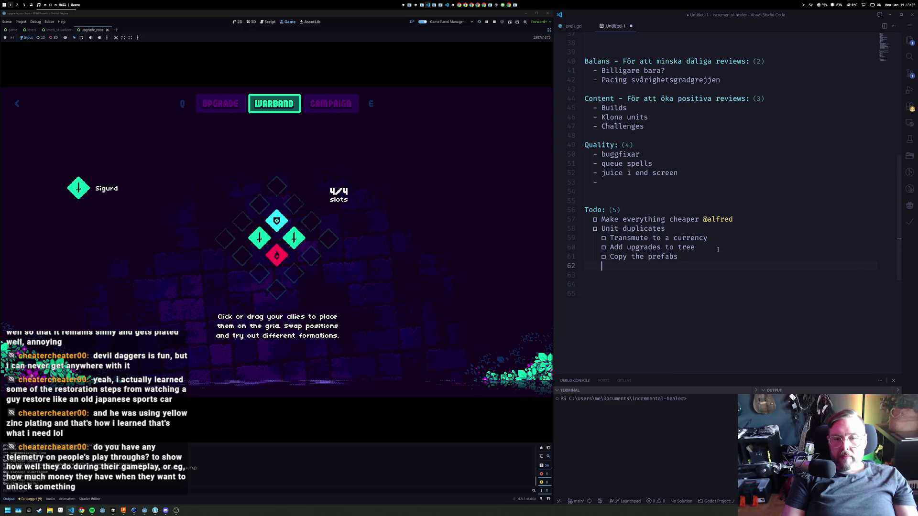
pyautogui.hotkey('ctrl', 'Return')
pyautogui.write('update localization')
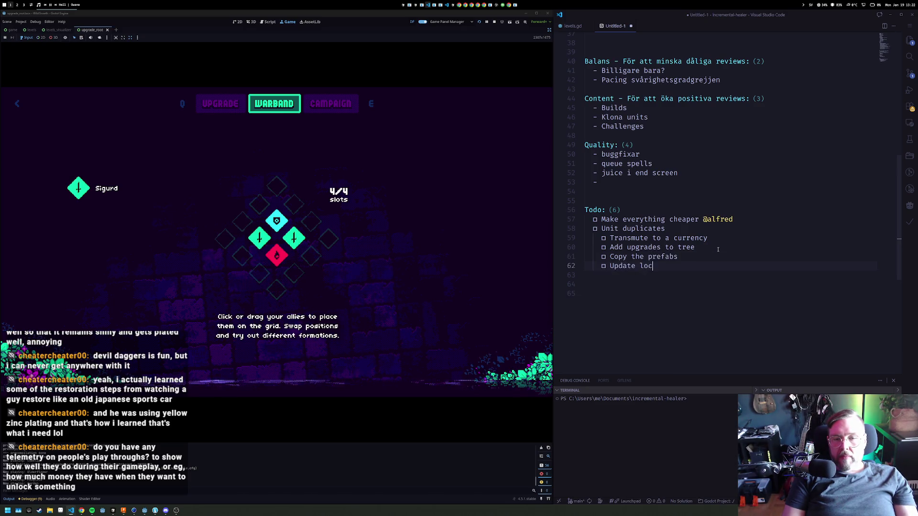
pyautogui.press('Return')
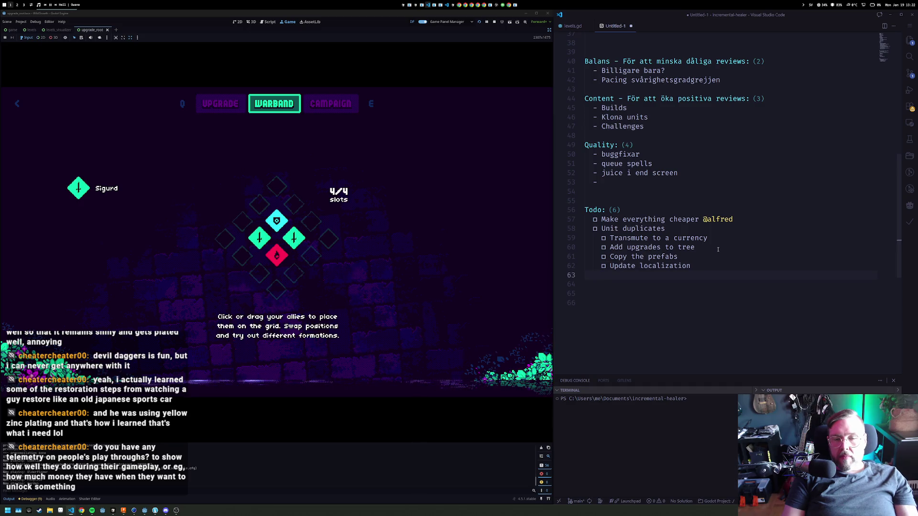
pyautogui.hotkey('ctrl', 'Return')
pyautogui.write('Draw icons')
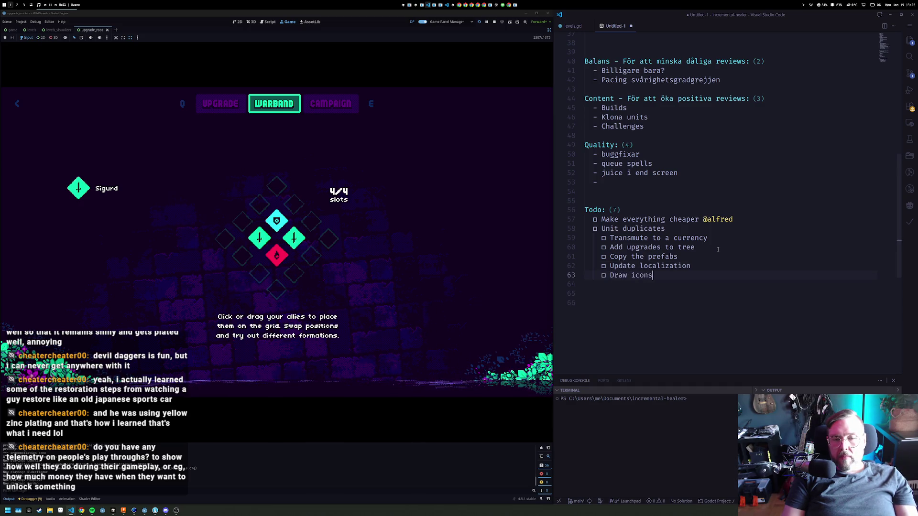
pyautogui.press('Return')
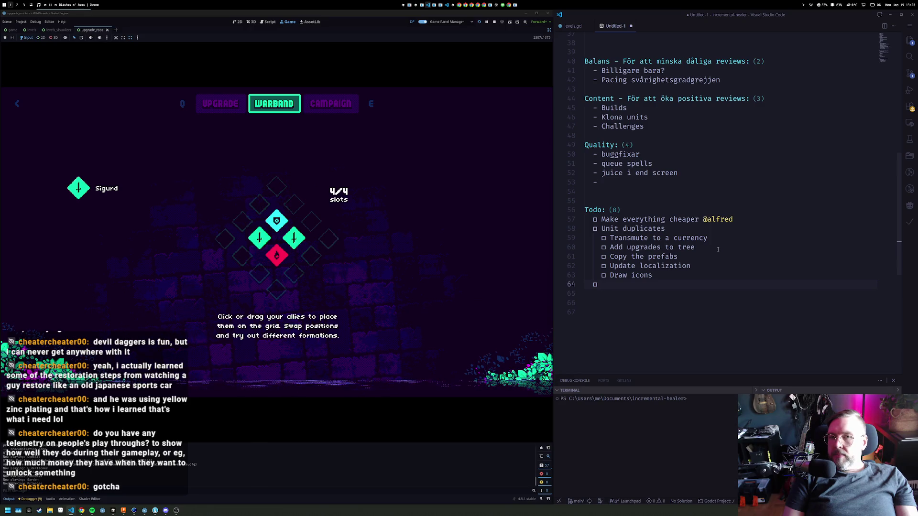
# Add a top-level 'Challenges' todo with an empty nested checkbox beneath it
pyautogui.write('Challenges')
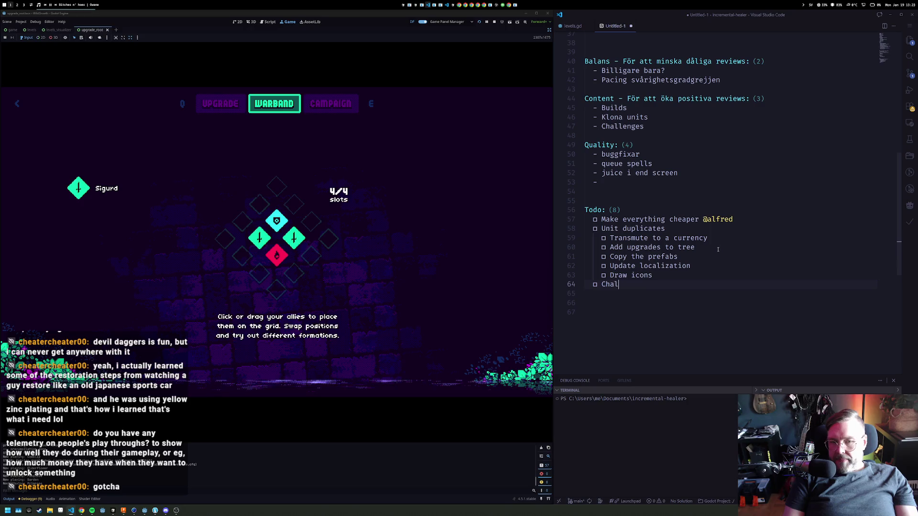
pyautogui.press('Return')
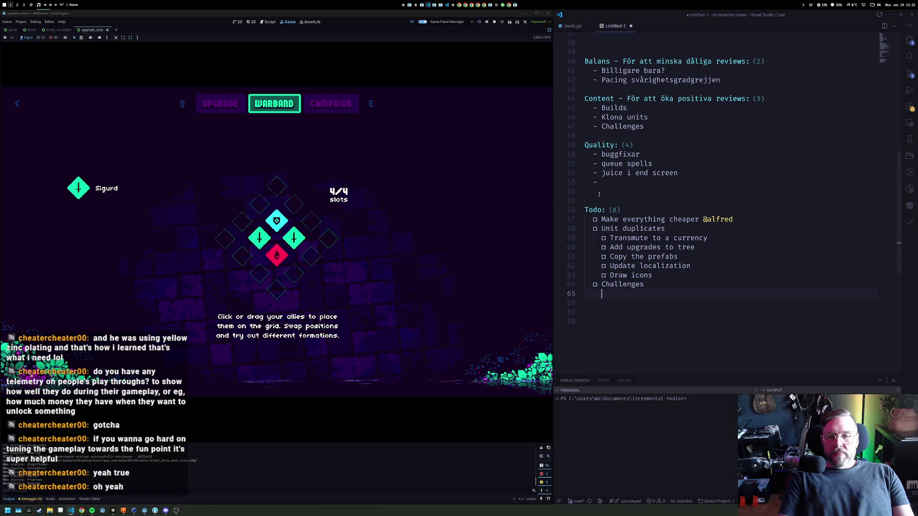
pyautogui.hotkey('ctrl', 'Return')
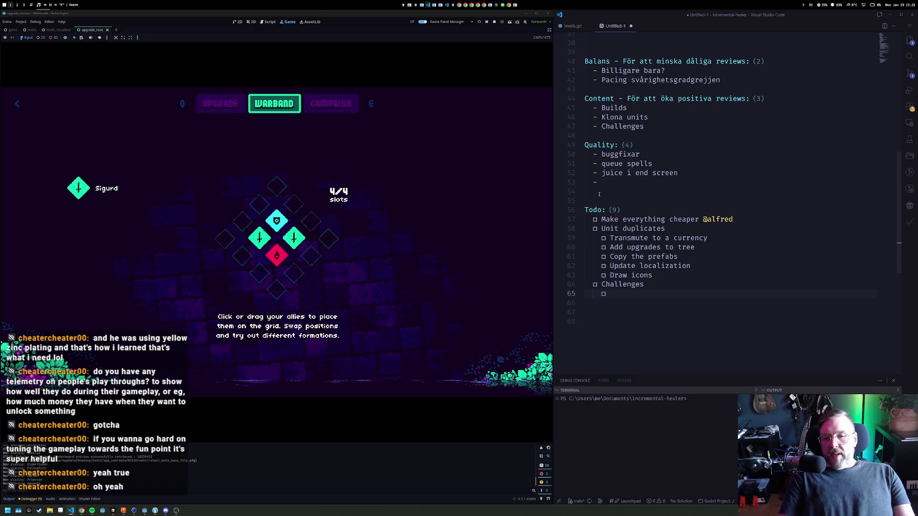
# Add sub-items 'Framework', 'Come up with specifics' and 'Unlocked by certain upgrades' under Challenges
pyautogui.write('Fra')
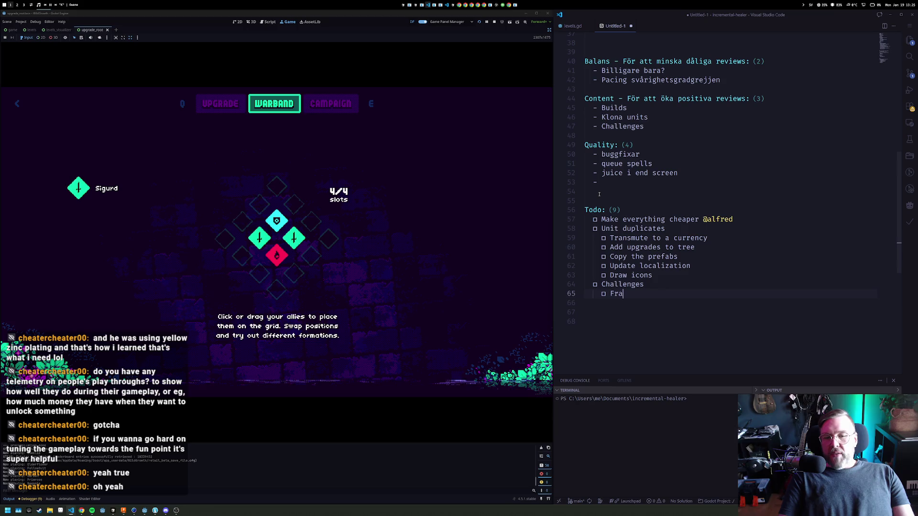
pyautogui.write('meworfd')
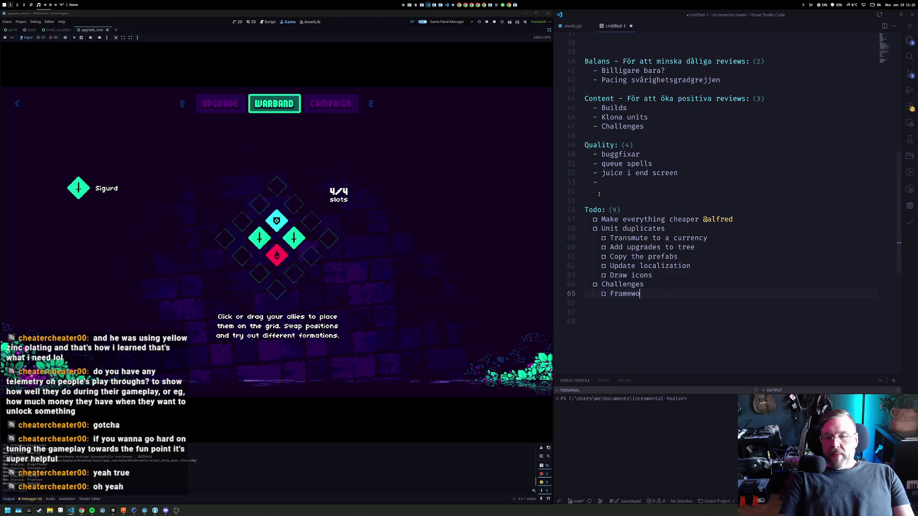
pyautogui.press('BackSpace')
pyautogui.press('BackSpace')
pyautogui.write('k')
pyautogui.hotkey('ctrl', 'Return')
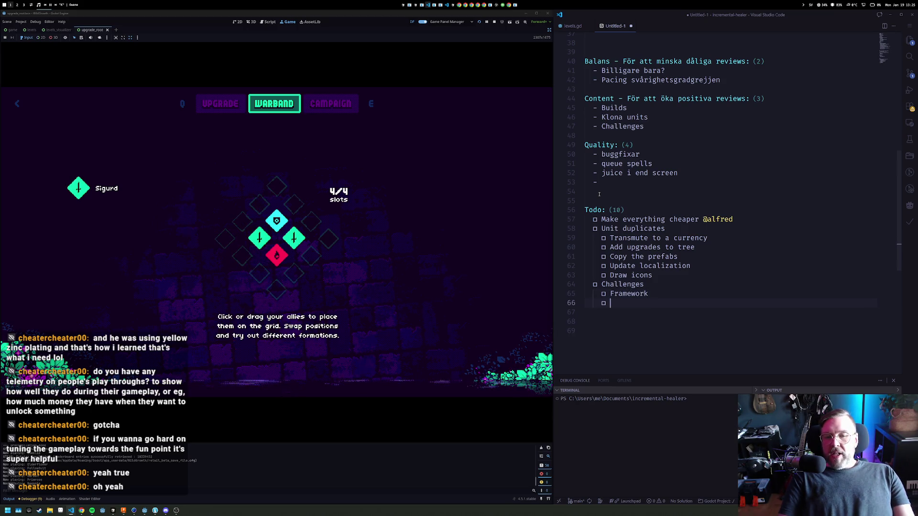
pyautogui.write('Come up with spec')
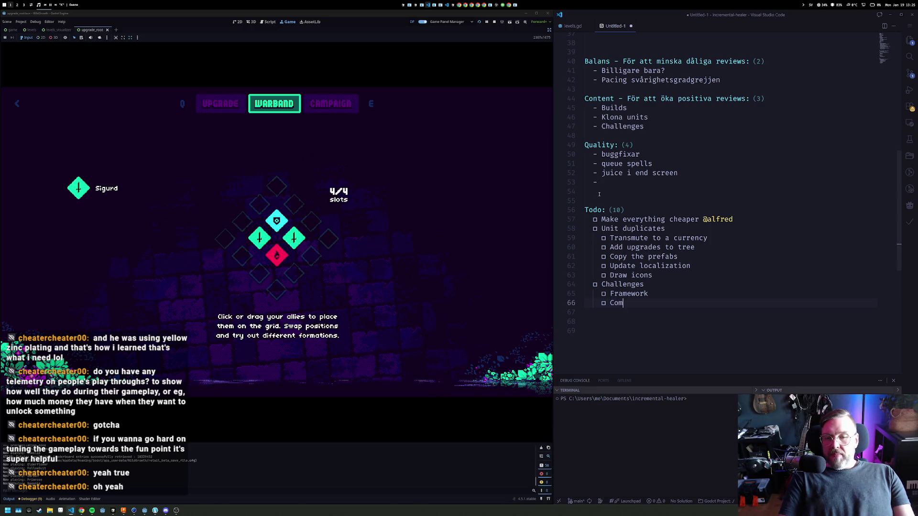
pyautogui.write('ifics.')
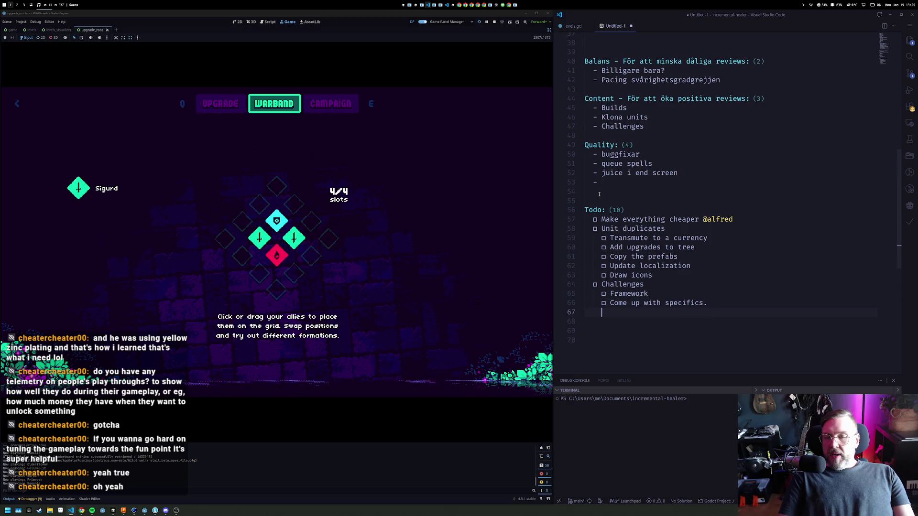
pyautogui.hotkey('ctrl', 'Return')
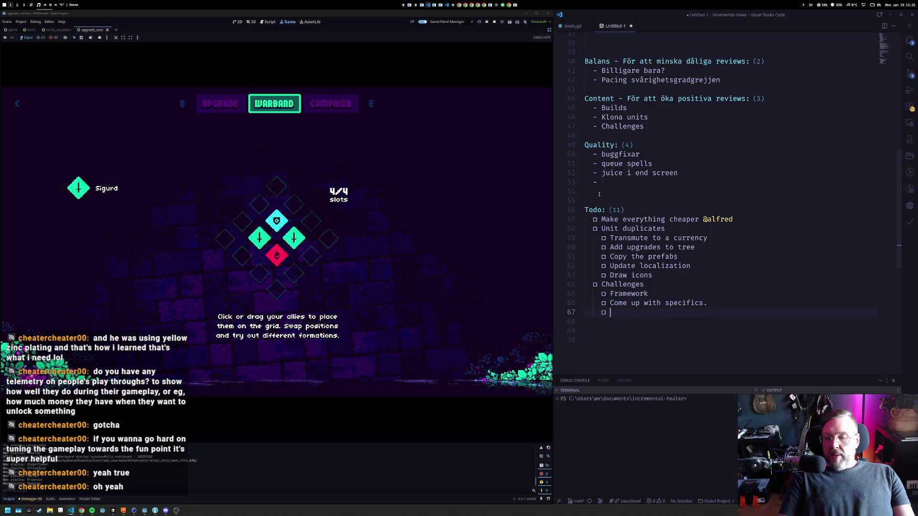
pyautogui.write('Unlocked by')
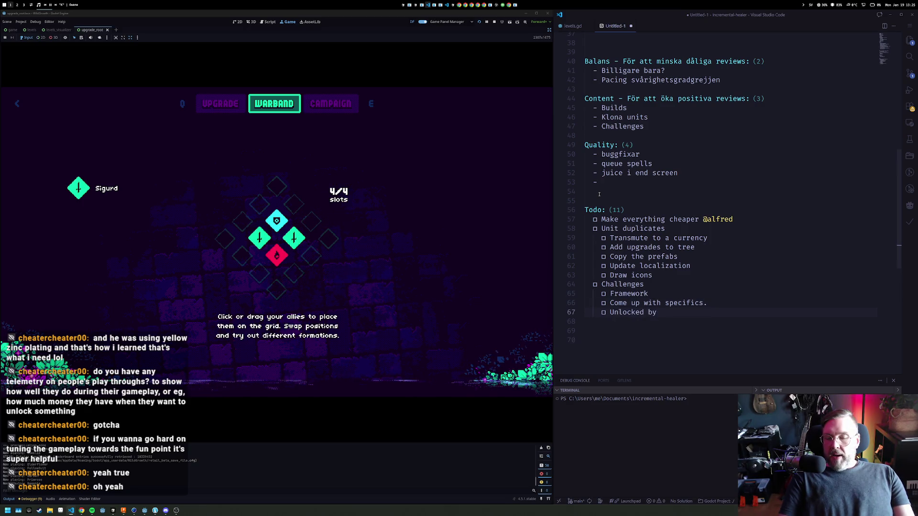
pyautogui.write(' certai')
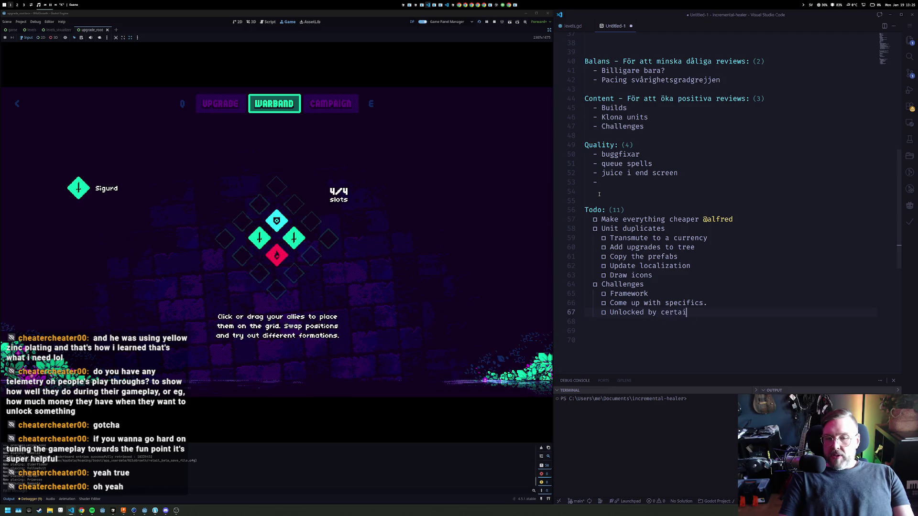
pyautogui.write('n upgrades')
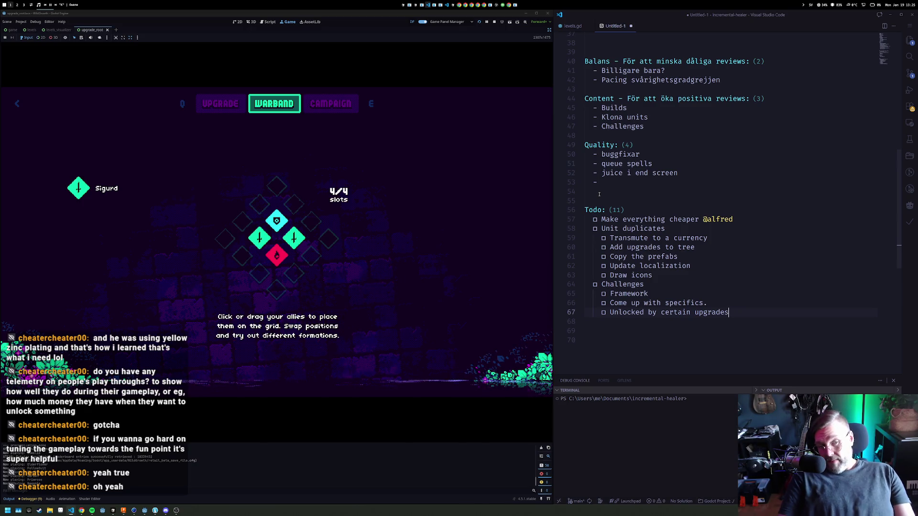
pyautogui.moveTo(278, 260)
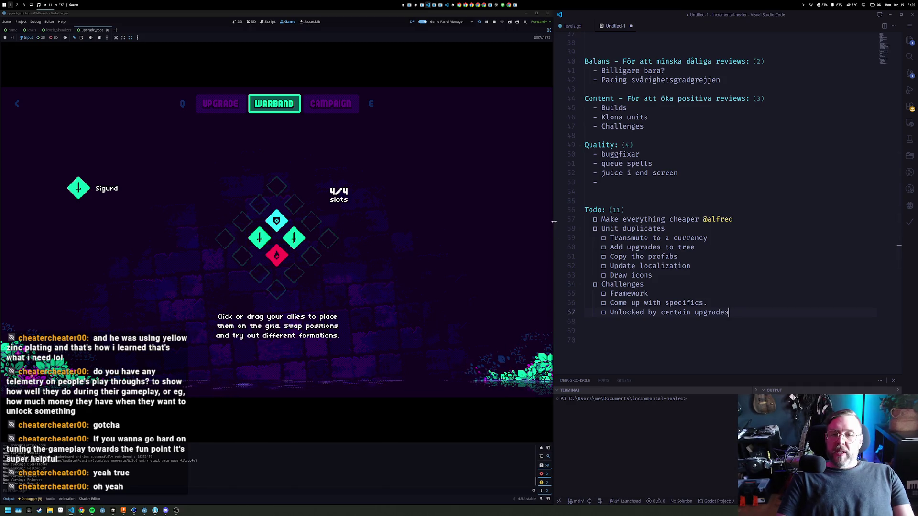
# Widen the game window beside the notes, add a blank line, and trim 'specifics.' to 'specific'
pyautogui.moveTo(553, 223); pyautogui.dragTo(587, 223)
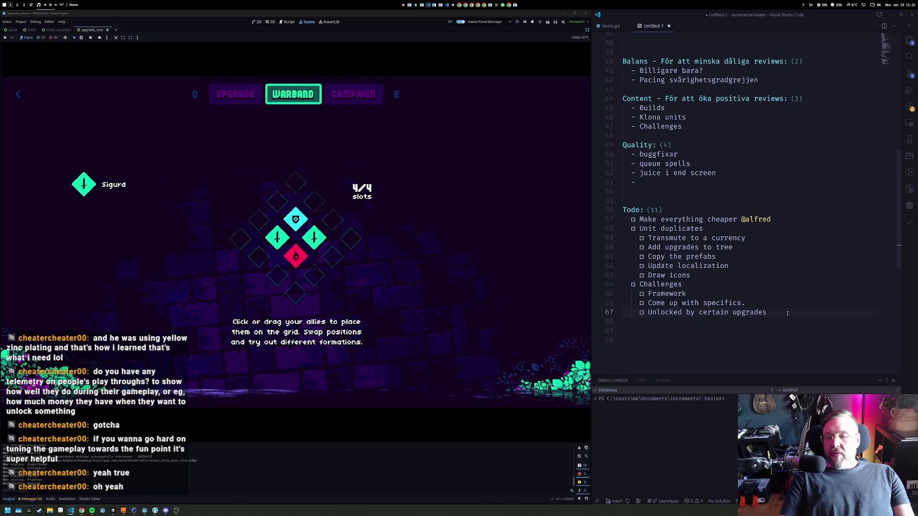
pyautogui.press('Return')
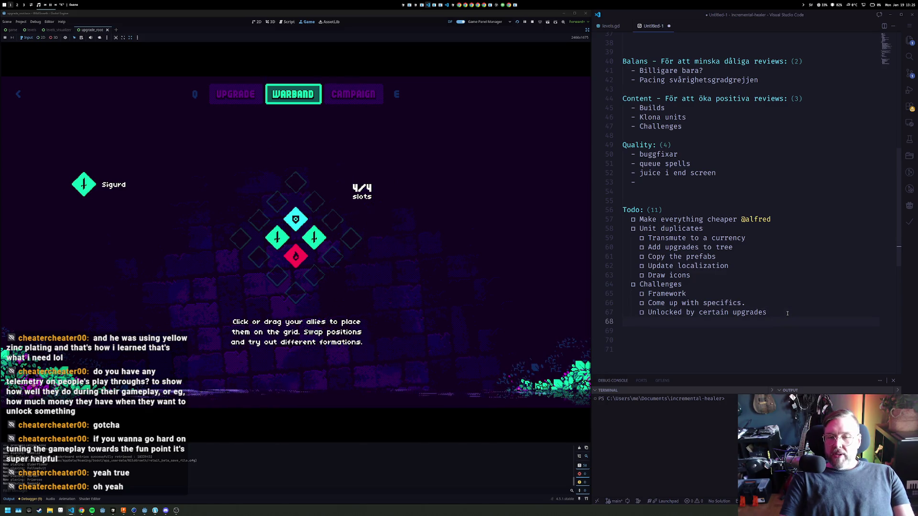
pyautogui.press('Up')
pyautogui.press('Up')
pyautogui.press('End')
pyautogui.press('BackSpace')
pyautogui.press('BackSpace')
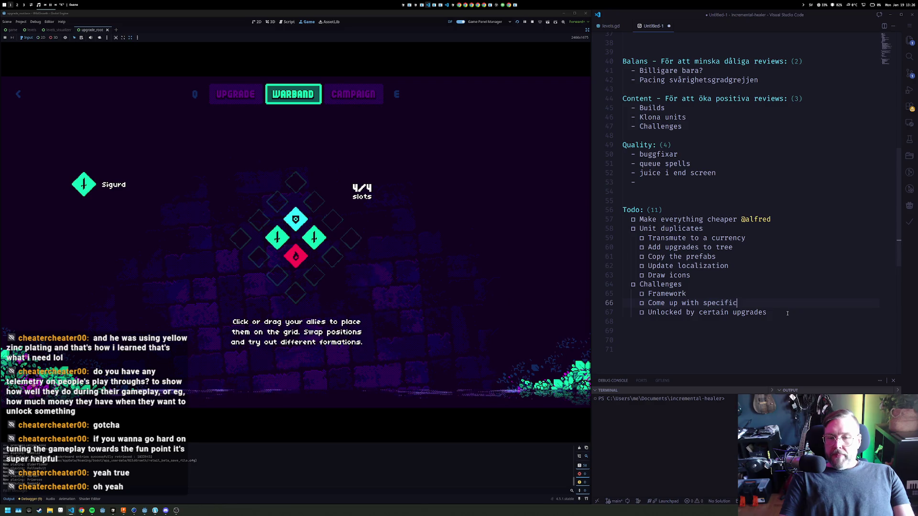
# Complete 'Come up with specific challenges' and add the todo 'UI where you select'
pyautogui.write(' chall')
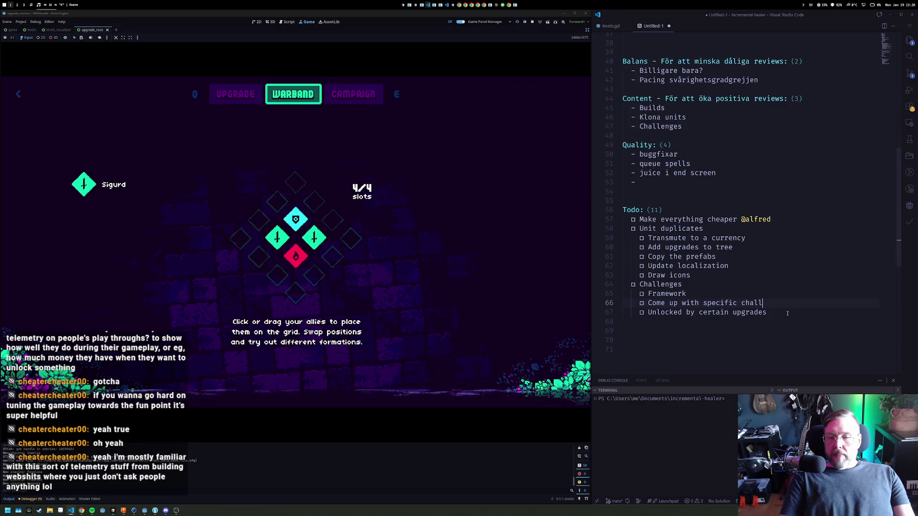
pyautogui.write('enges')
pyautogui.press('Return')
pyautogui.hotkey('ctrl', 'Return')
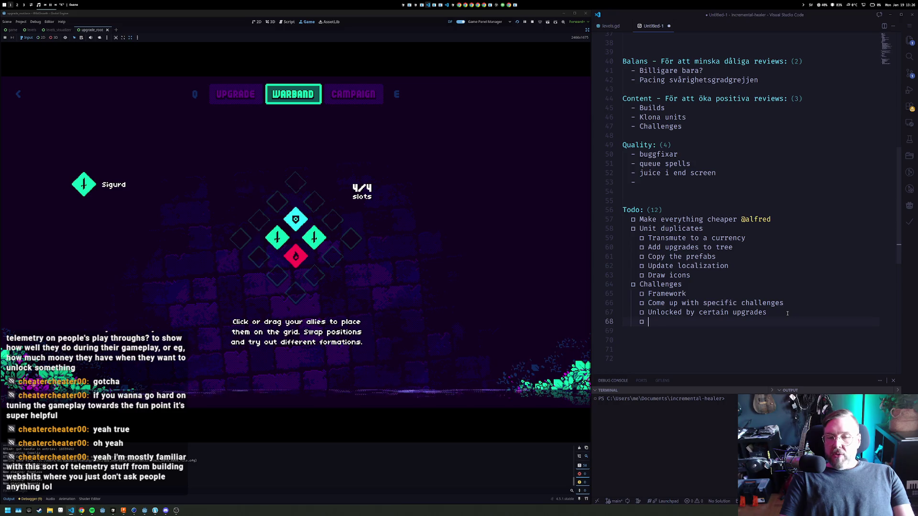
pyautogui.write('UI that')
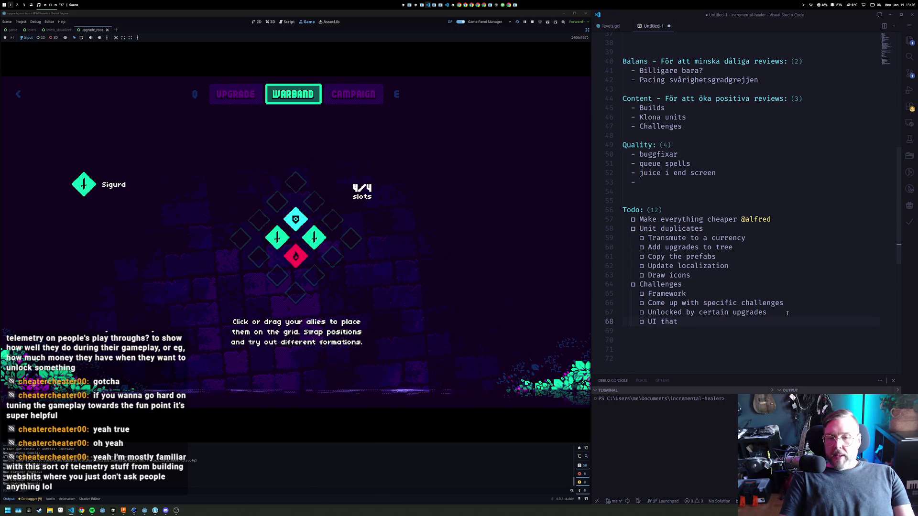
pyautogui.hotkey('ctrl', 'shift', 'Left')
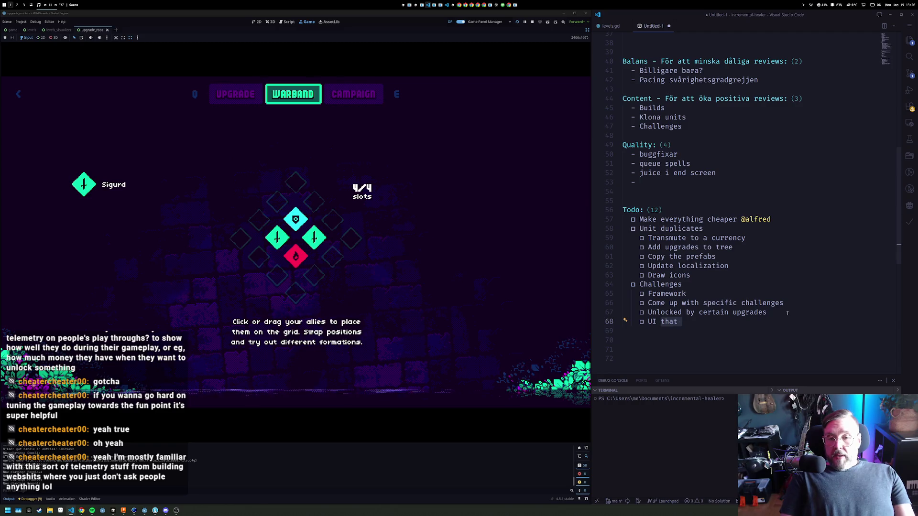
pyautogui.write('where you select')
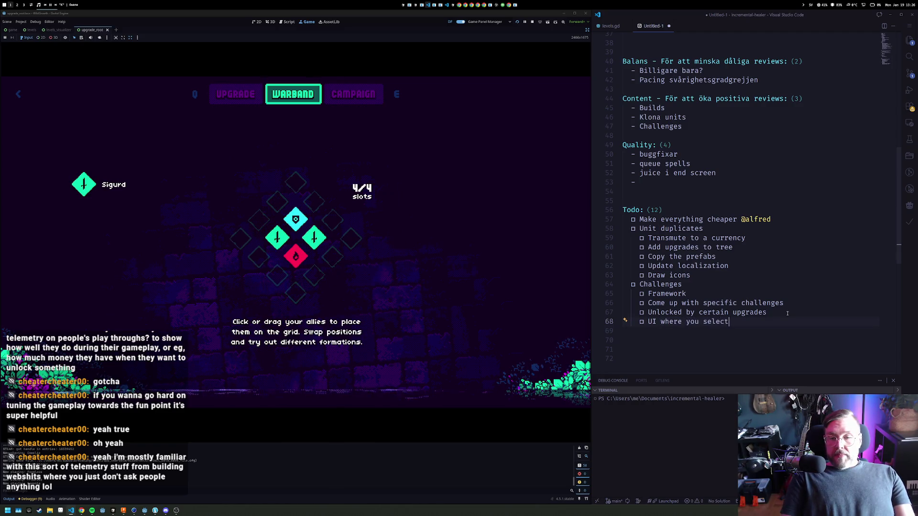
# Append '(limit team/specific team, limit/specific spels, enemy spawns)' to the Framework item
pyautogui.scroll(-1, 787, 313)
pyautogui.press('Up')
pyautogui.press('Up')
pyautogui.press('Up')
pyautogui.write('(')
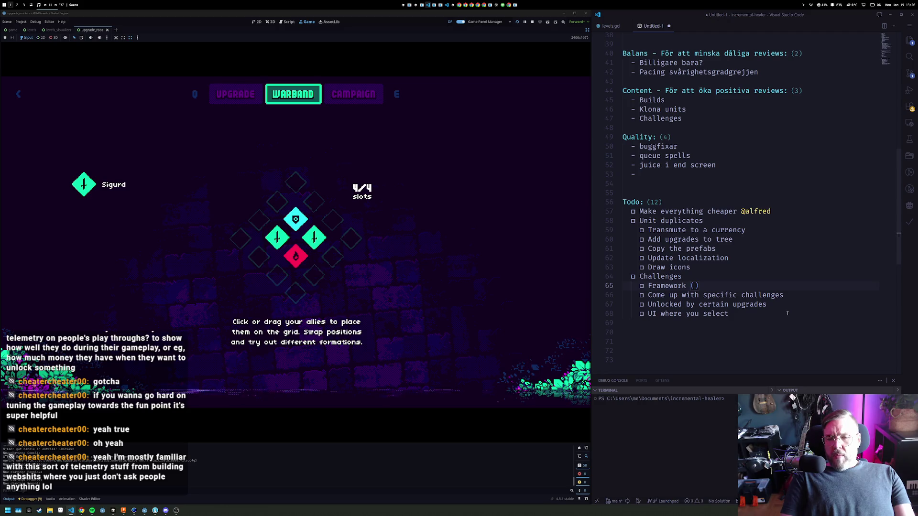
pyautogui.write('limit ')
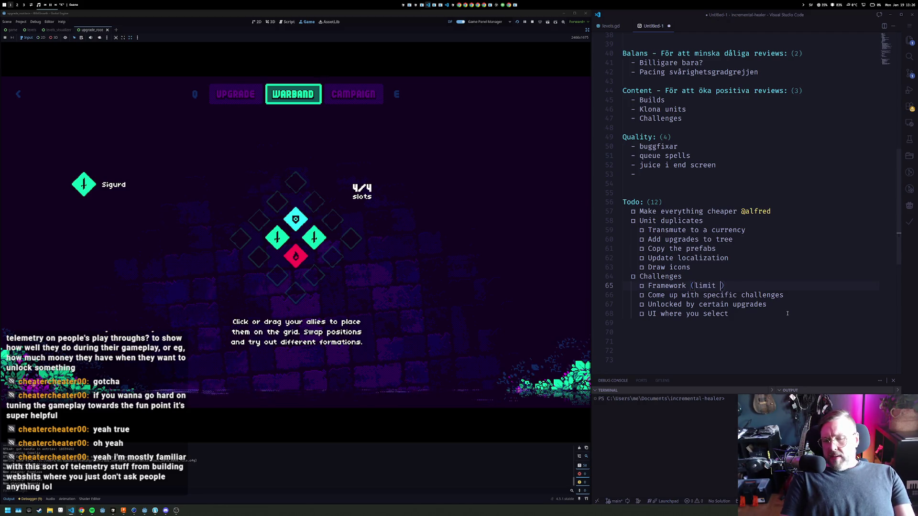
pyautogui.write('team')
pyautogui.write('/specific')
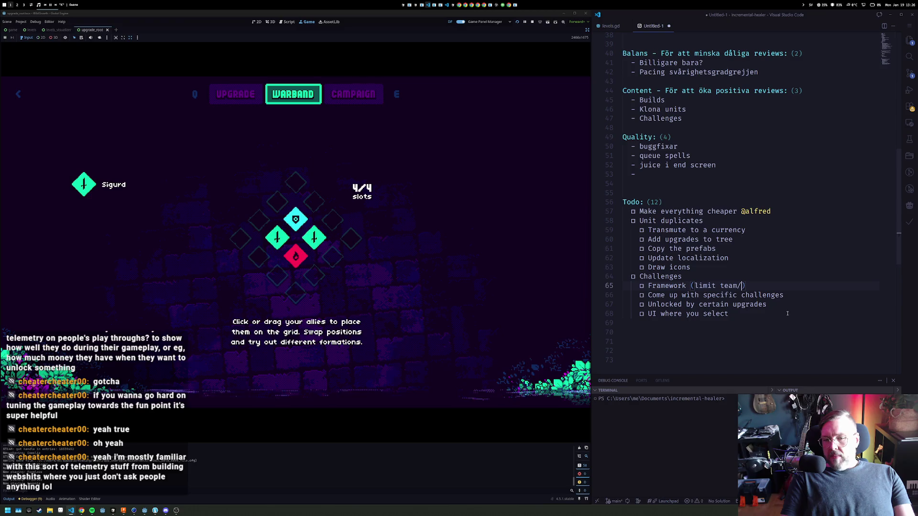
pyautogui.write(' team,')
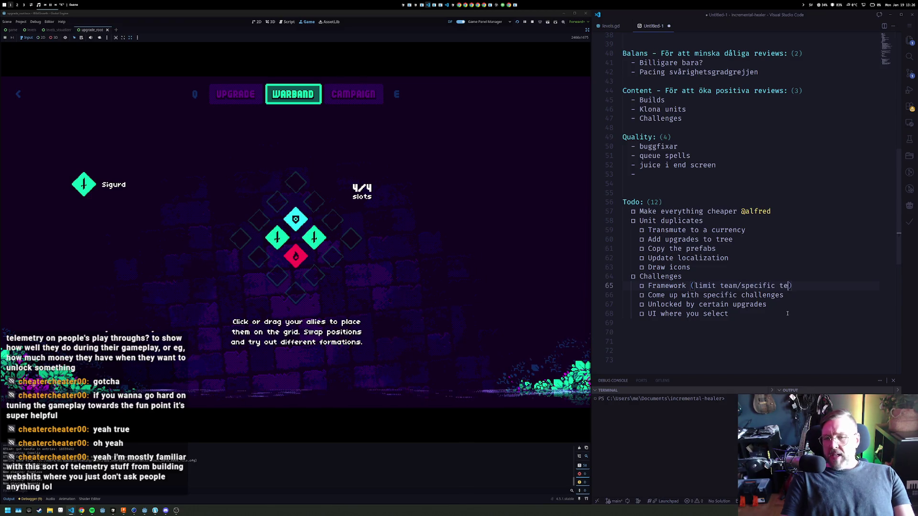
pyautogui.write(' limit/spe')
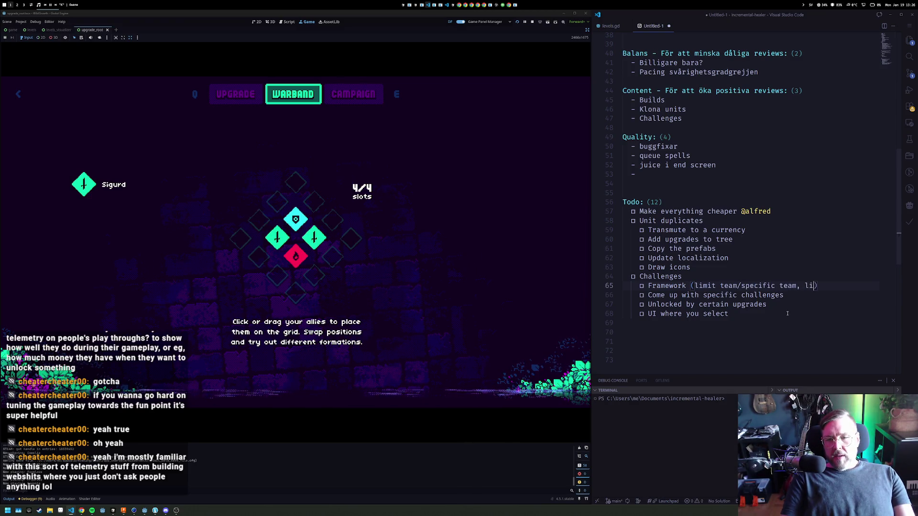
pyautogui.write('cific ')
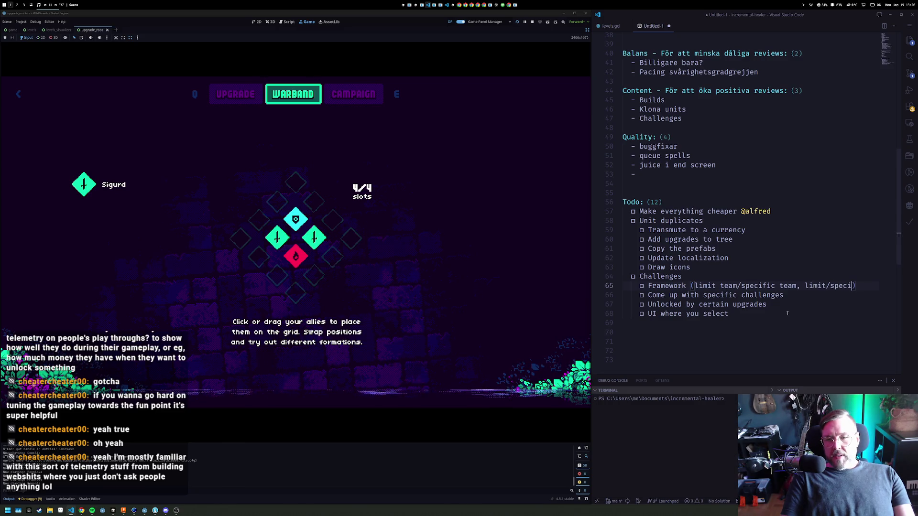
pyautogui.write('spels, spa')
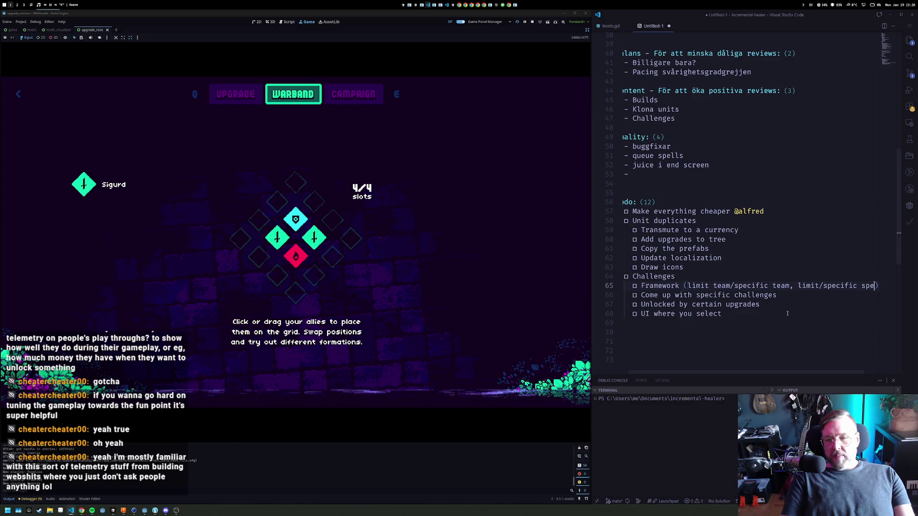
pyautogui.press('BackSpace')
pyautogui.press('BackSpace')
pyautogui.press('BackSpace')
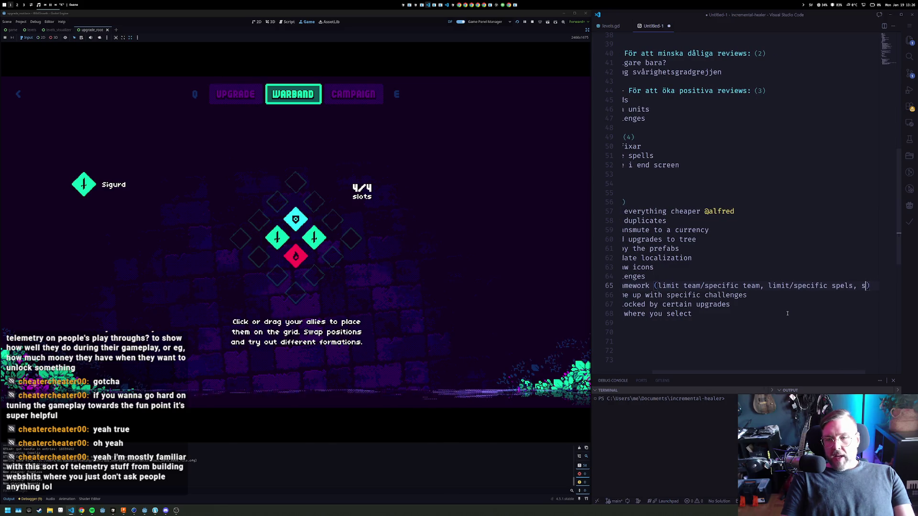
pyautogui.write('enemy spawn')
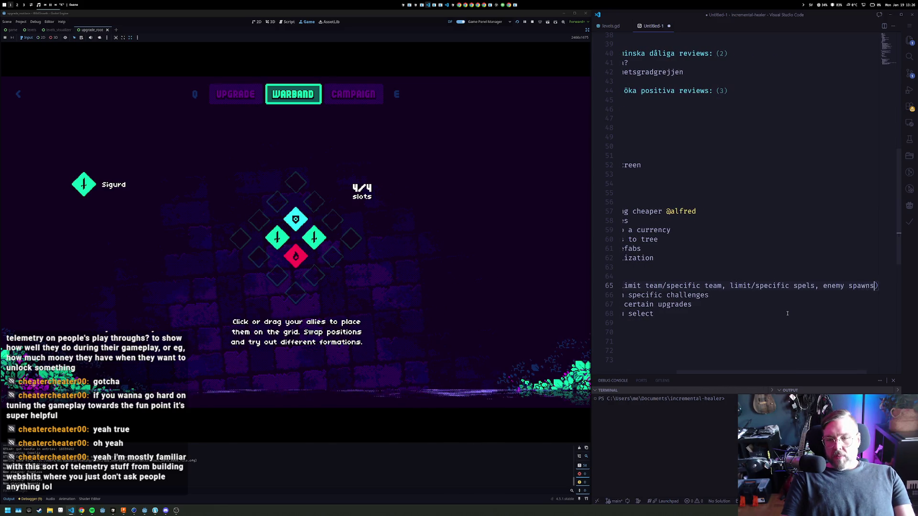
pyautogui.press('Home')
pyautogui.press('Home')
pyautogui.press('Down')
pyautogui.press('Up')
pyautogui.press('End')
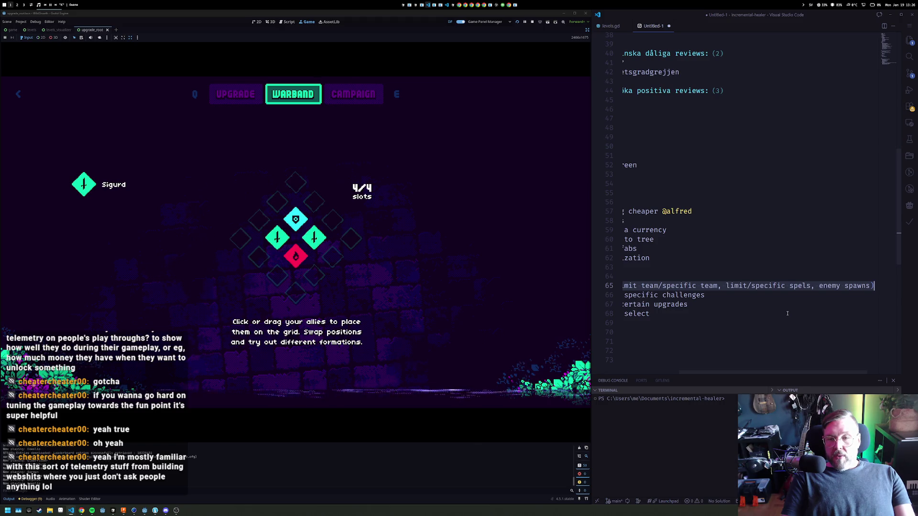
pyautogui.press('Down')
pyautogui.press('Down')
pyautogui.press('Down')
# Add the todo 'How about upgrades? Do they factor in here, or ignored.' under Challenges
pyautogui.press('Return')
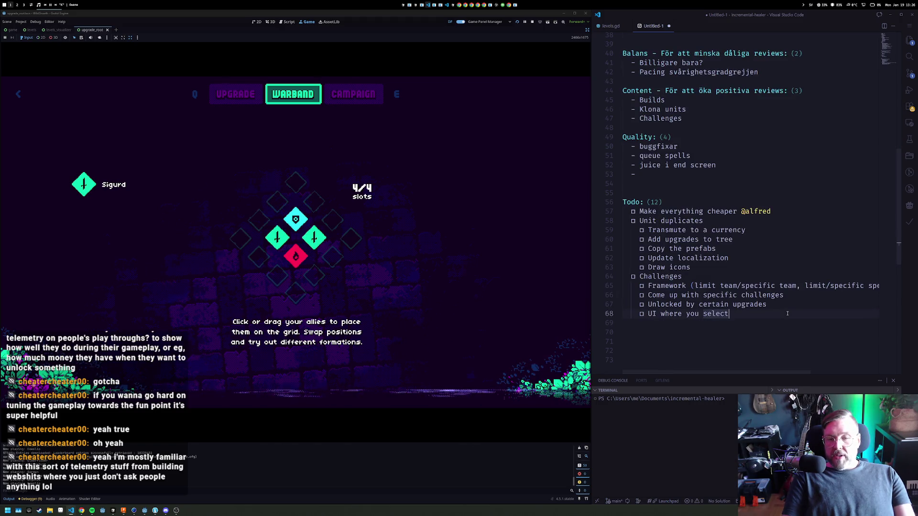
pyautogui.hotkey('alt', 'Return')
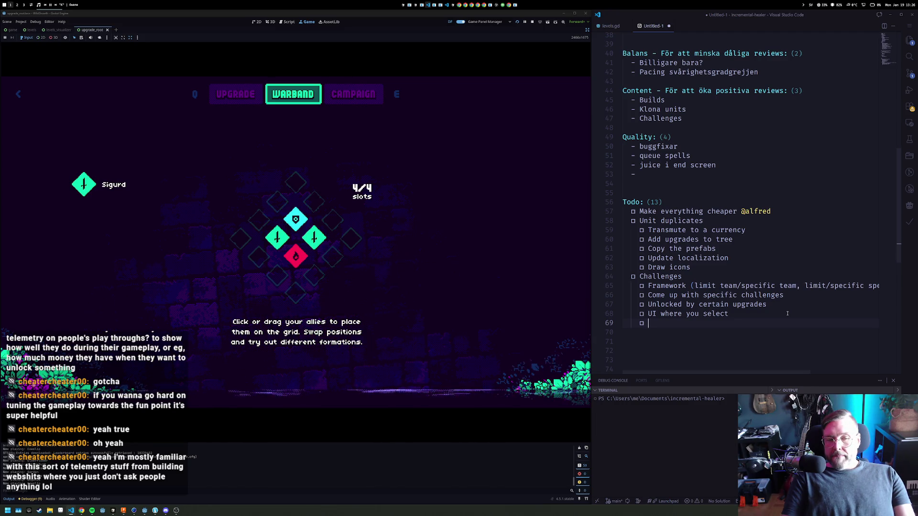
pyautogui.write('Ho')
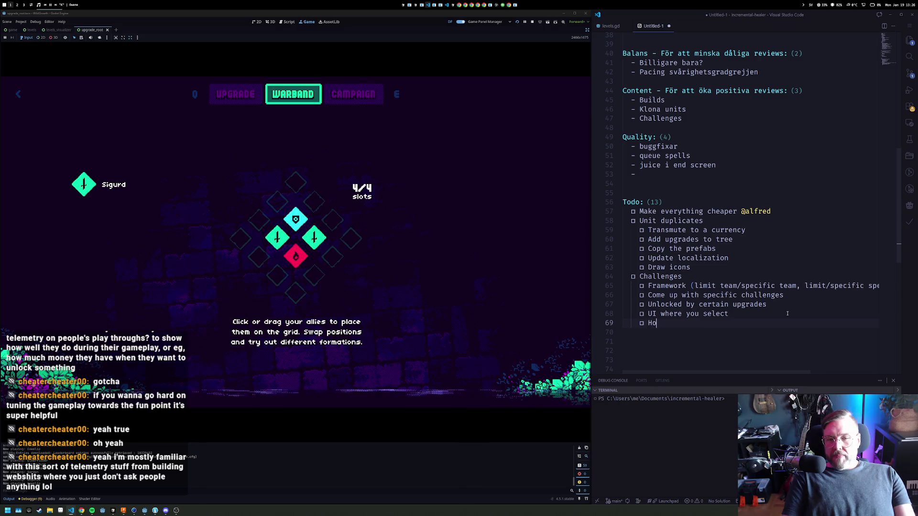
pyautogui.write('w about upgr')
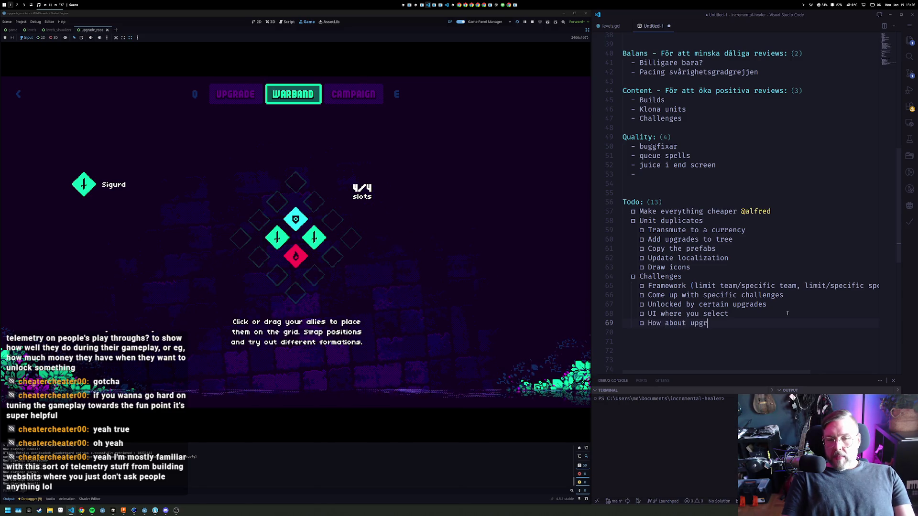
pyautogui.write('ades? ')
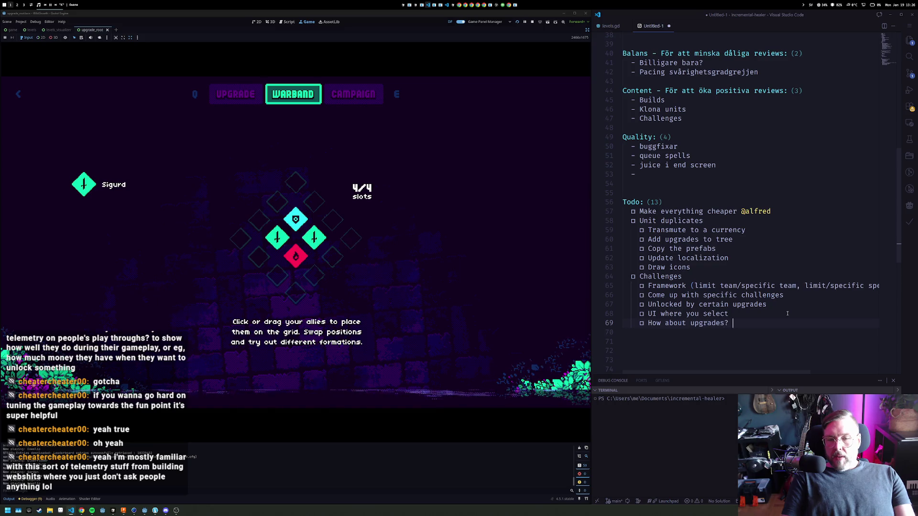
pyautogui.write('Do they facto')
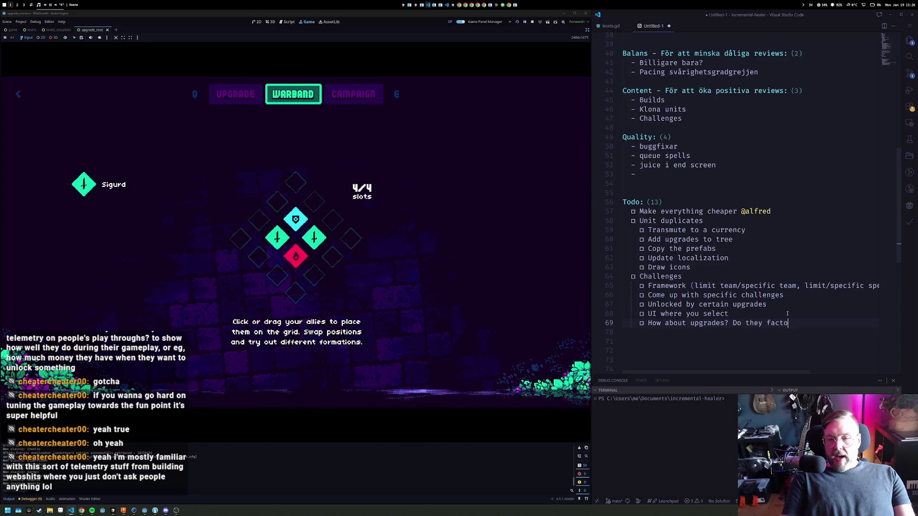
pyautogui.write('r in here, or i')
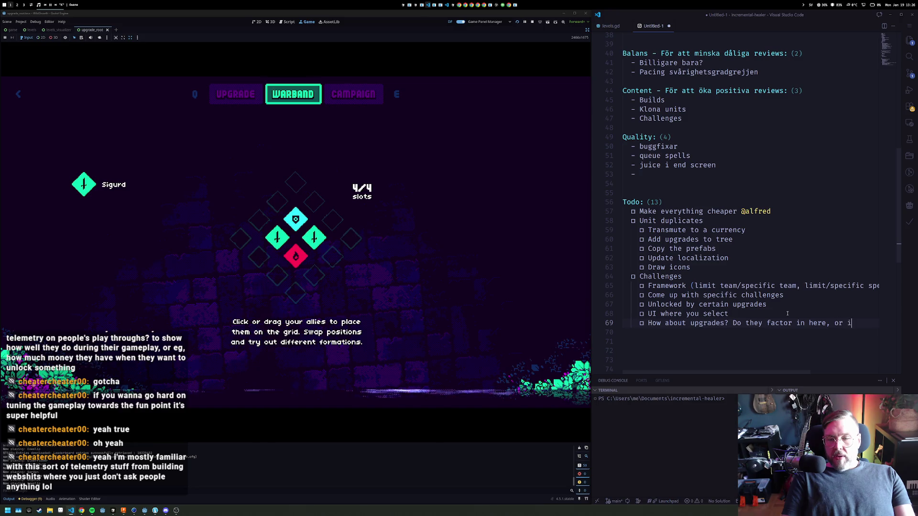
pyautogui.write('gnored.')
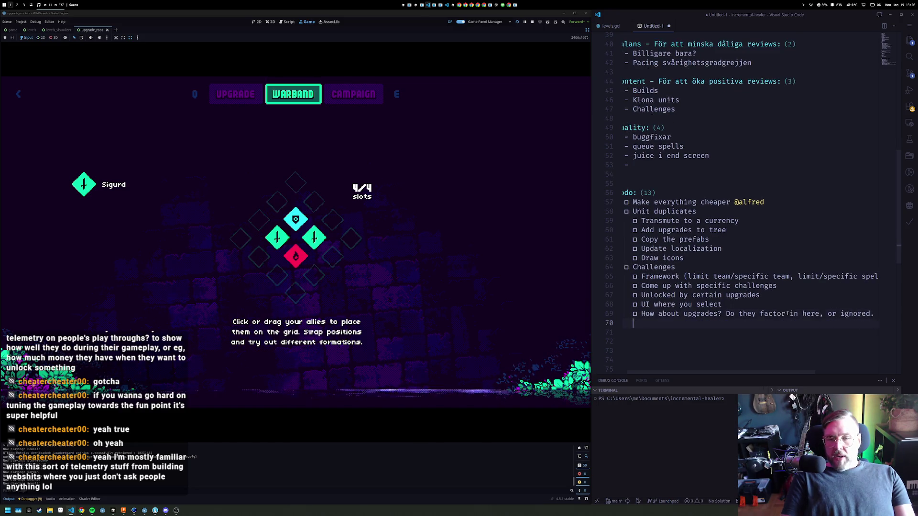
pyautogui.scroll(-1, 787, 313)
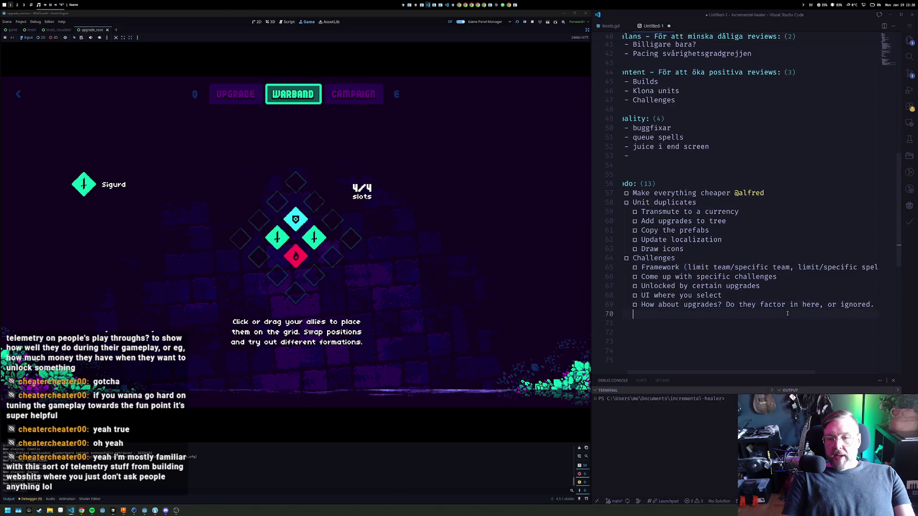
# Start a new indented empty todo checkbox below it
pyautogui.press('Return')
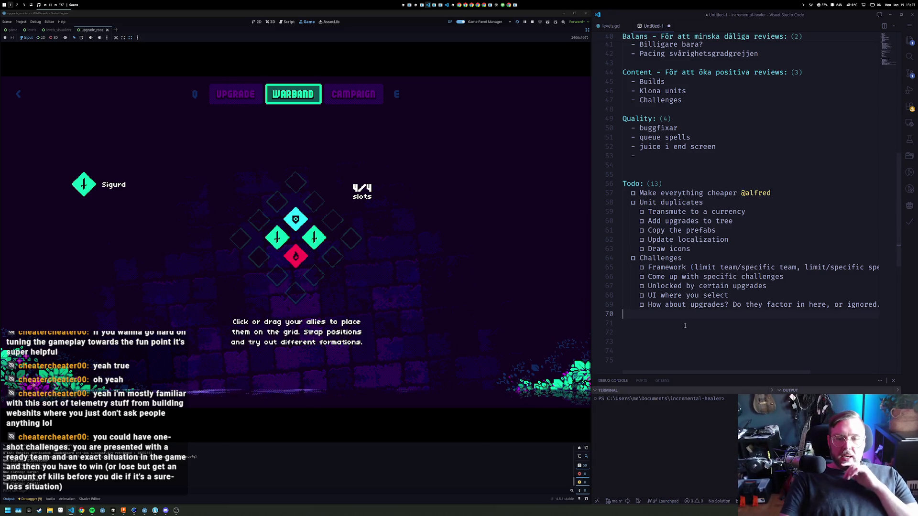
pyautogui.press('Tab')
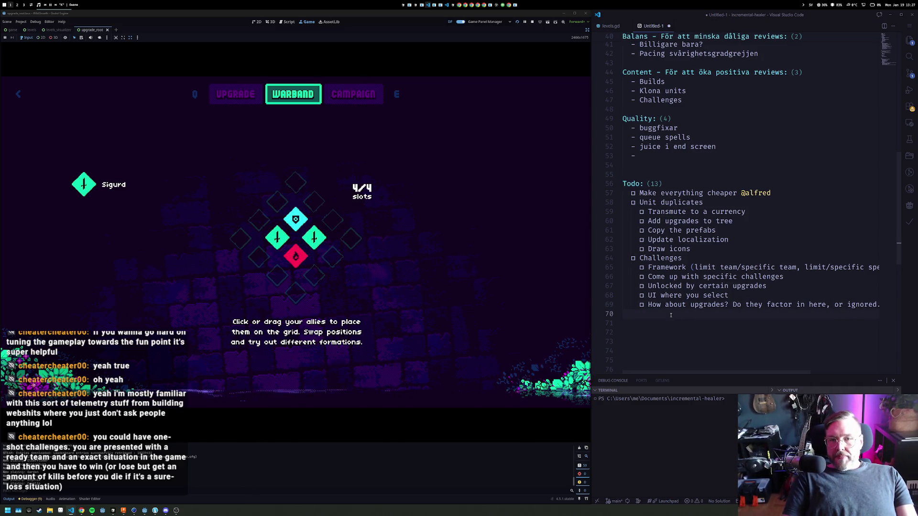
pyautogui.hotkey('alt', 'Return')
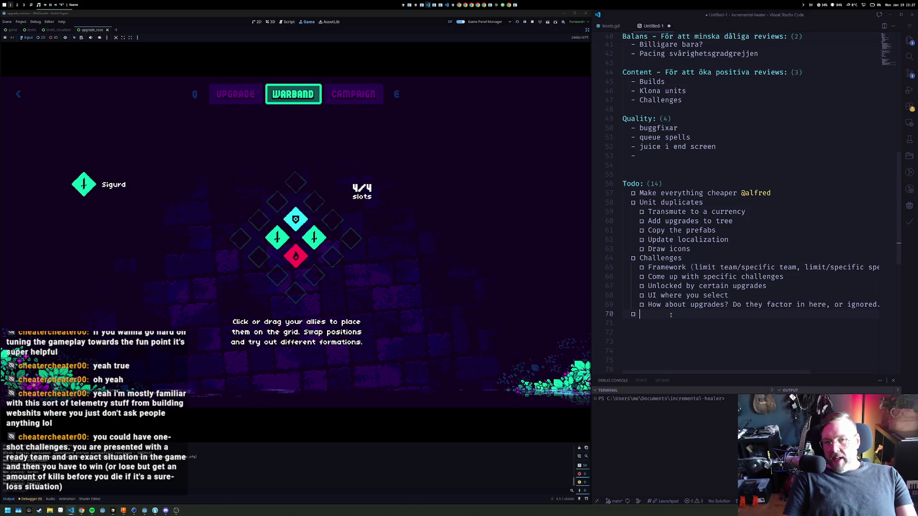
# Add todos 'Queue up spells' and 'Juicing up the end screen' at the end of the list
pyautogui.write('Queue up sp')
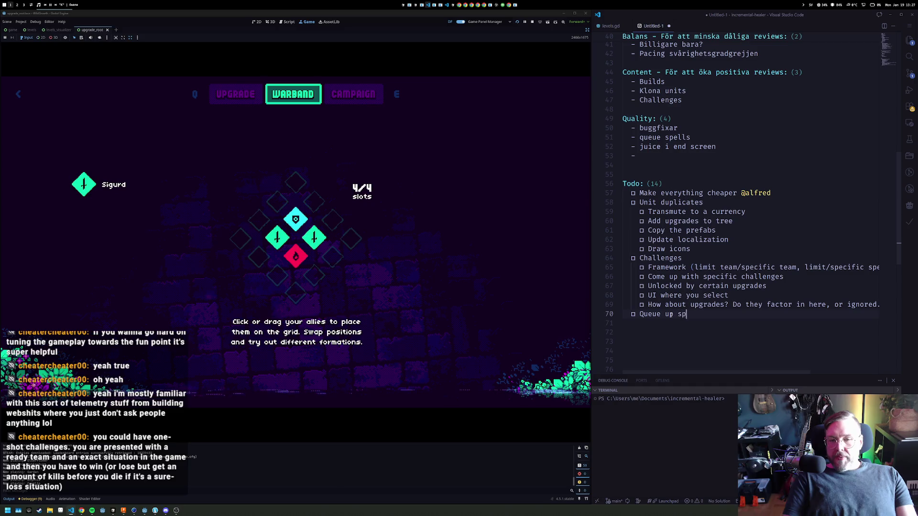
pyautogui.write('ells')
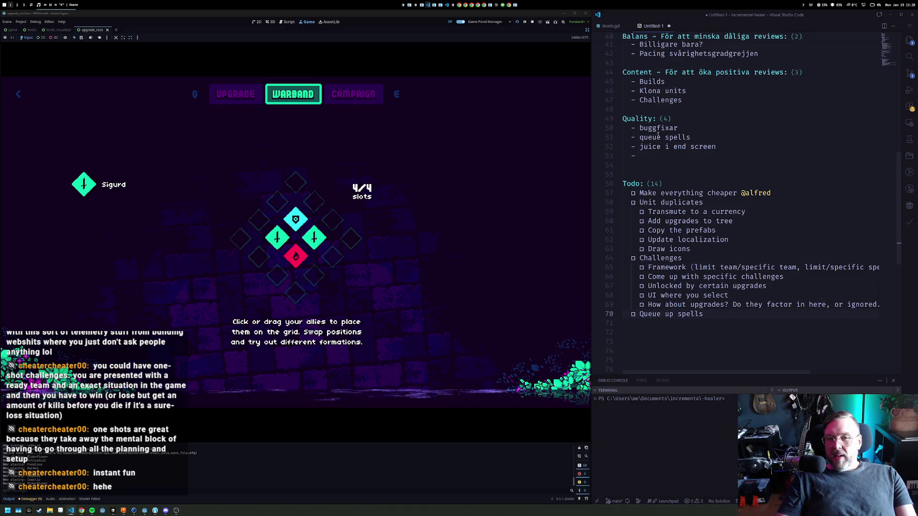
pyautogui.click(651, 156)
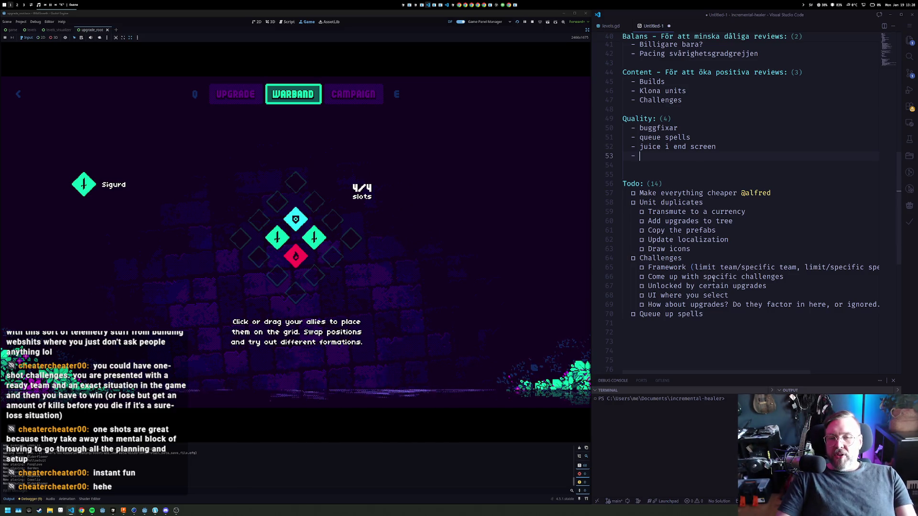
pyautogui.click(720, 314)
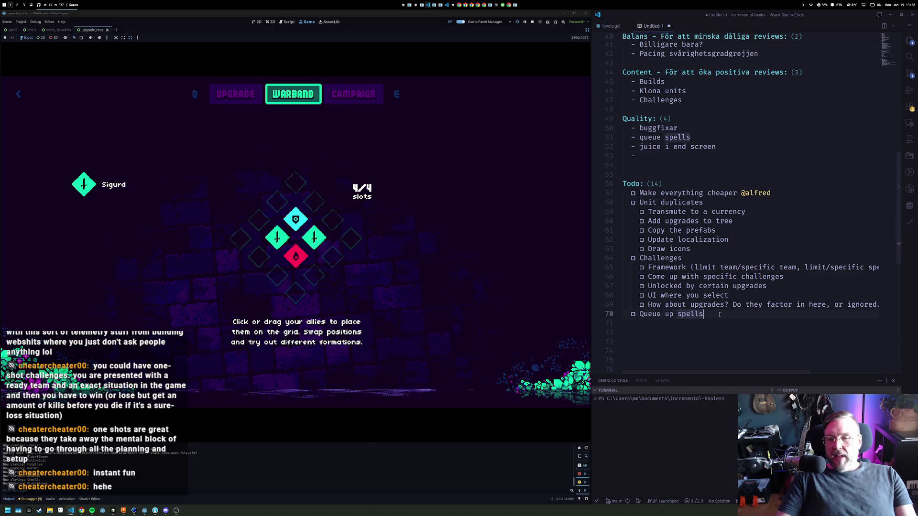
pyautogui.press('Return')
pyautogui.hotkey('ctrl', 'Return')
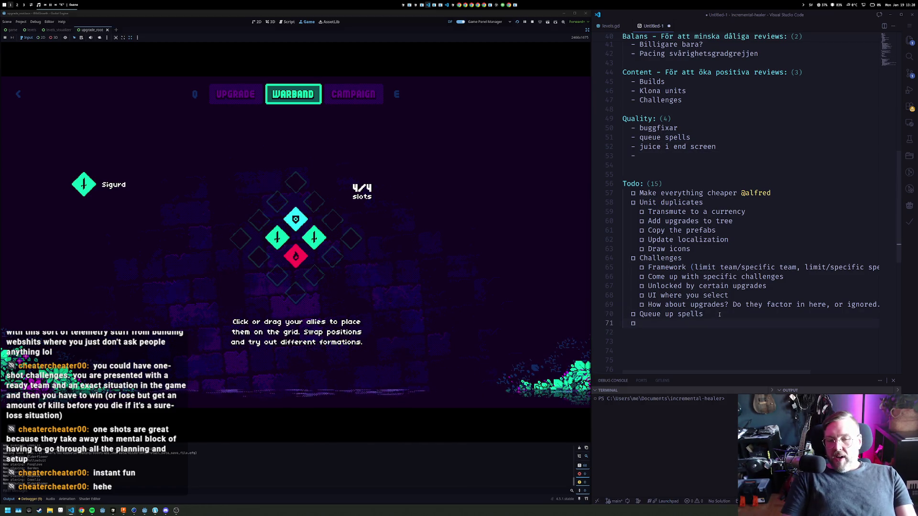
pyautogui.write('Juicing up the en')
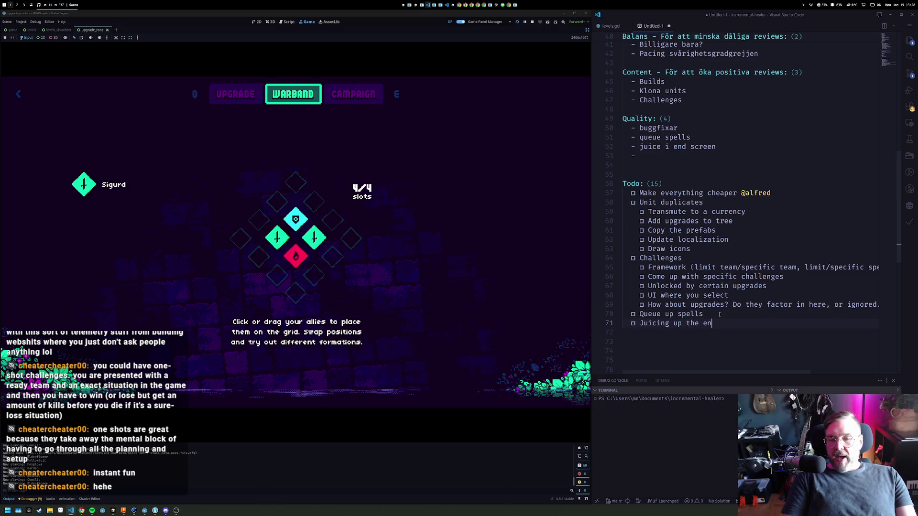
pyautogui.write('d screen')
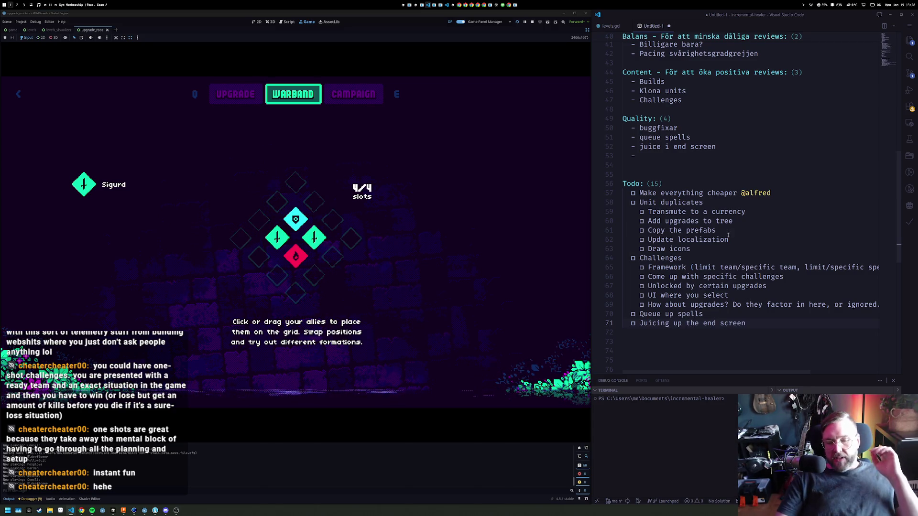
pyautogui.scroll(2, 731, 145)
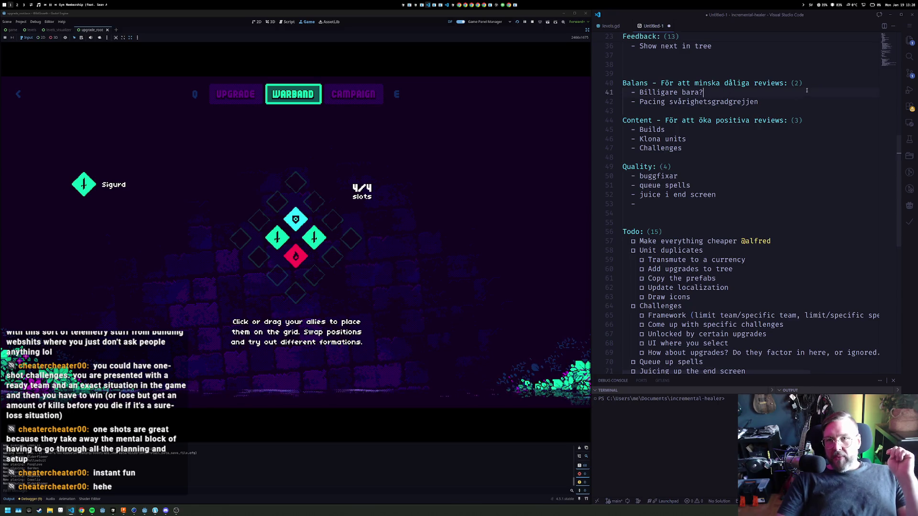
pyautogui.moveTo(787, 83); pyautogui.dragTo(622, 82)
pyautogui.click(770, 82)
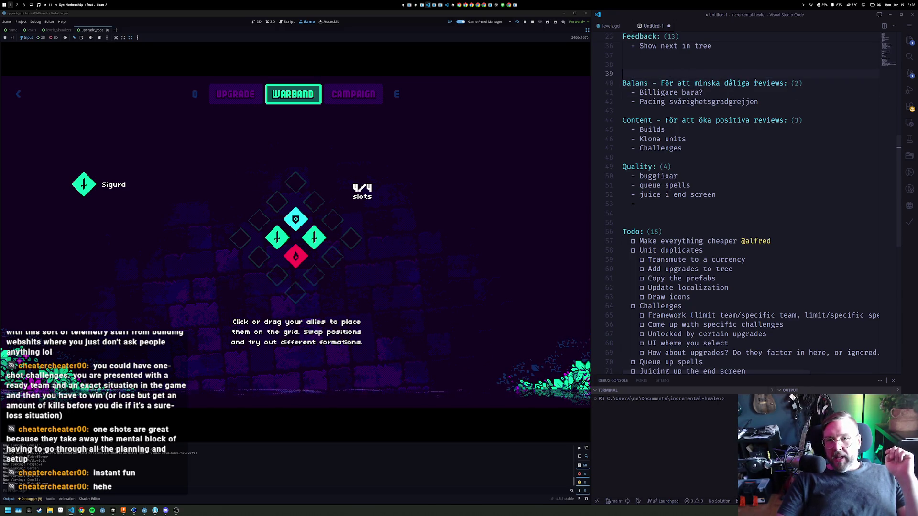
pyautogui.doubleClick(634, 82)
pyautogui.click(652, 73)
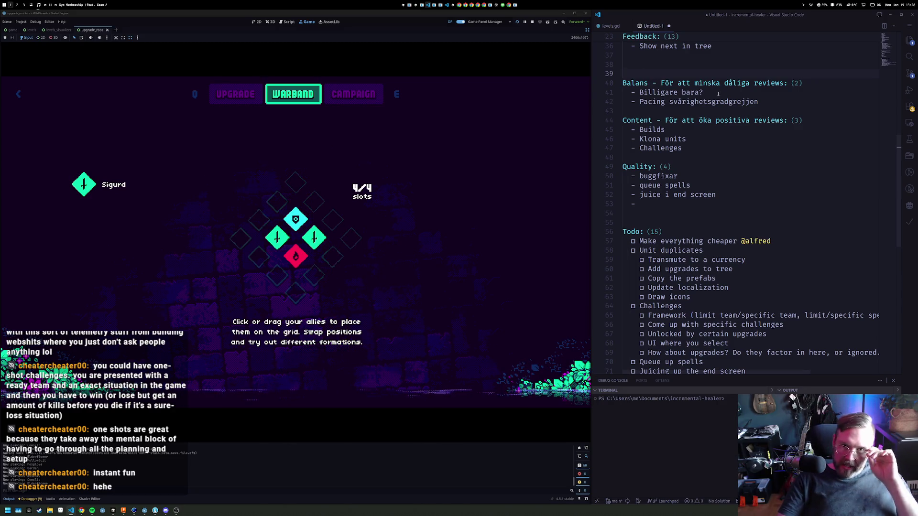
pyautogui.click(755, 93)
pyautogui.doubleClick(722, 101)
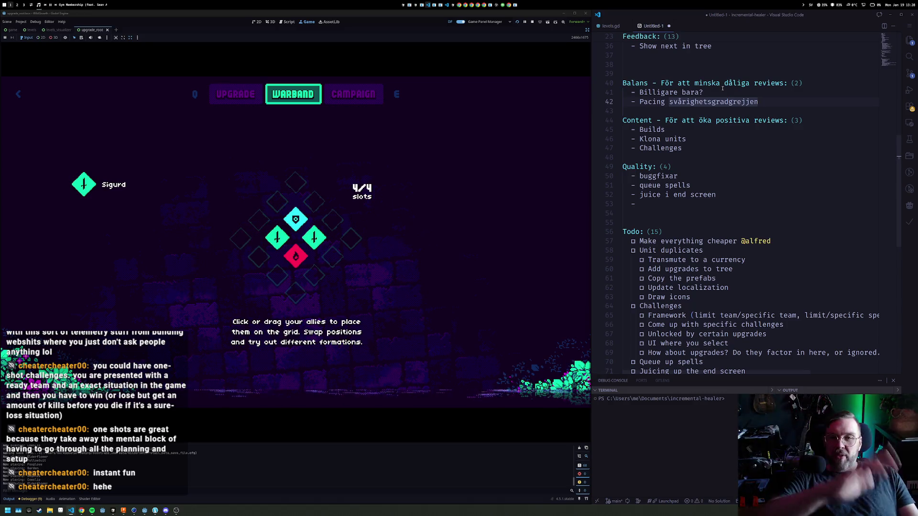
pyautogui.click(710, 130)
pyautogui.scroll(-1, 706, 135)
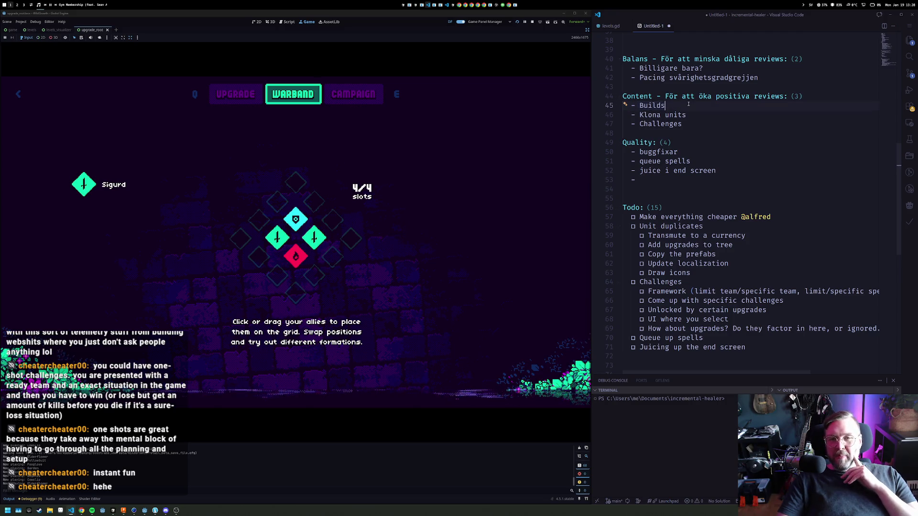
pyautogui.click(688, 104)
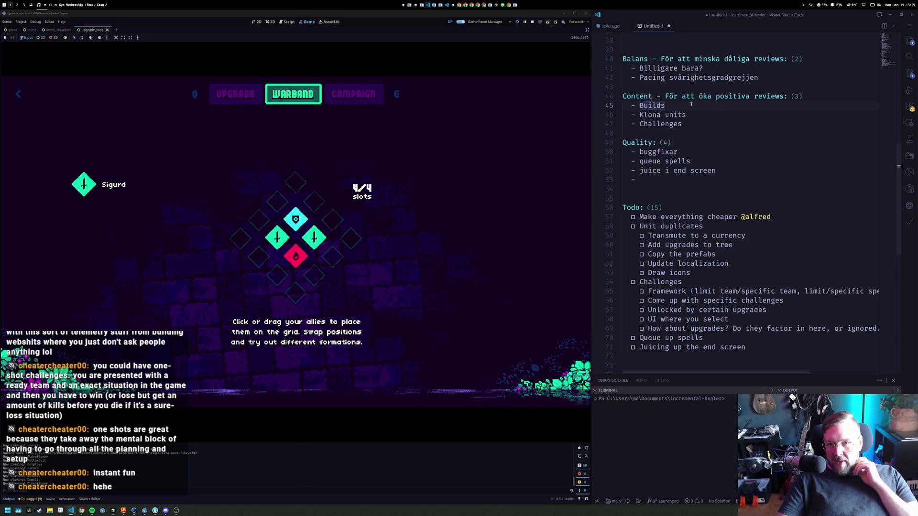
pyautogui.moveTo(700, 111); pyautogui.dragTo(714, 109)
pyautogui.click(704, 117)
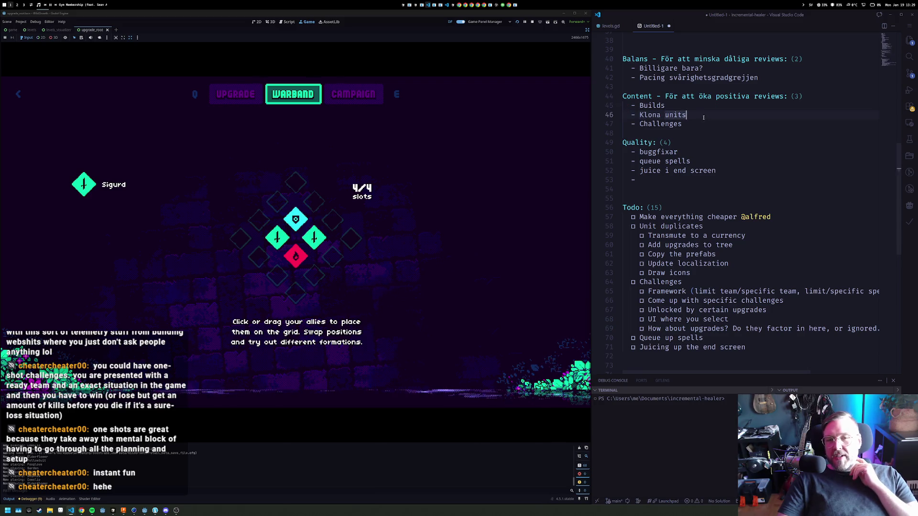
pyautogui.moveTo(695, 116); pyautogui.dragTo(659, 106)
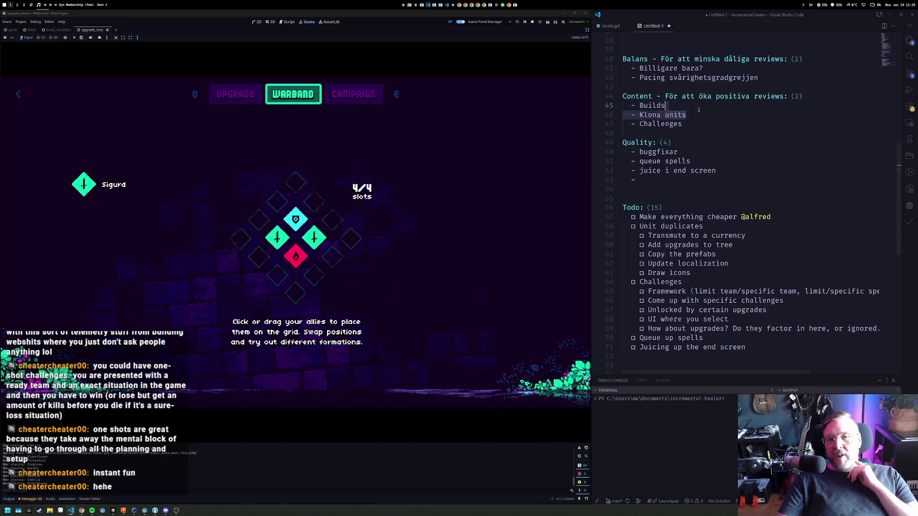
pyautogui.click(715, 120)
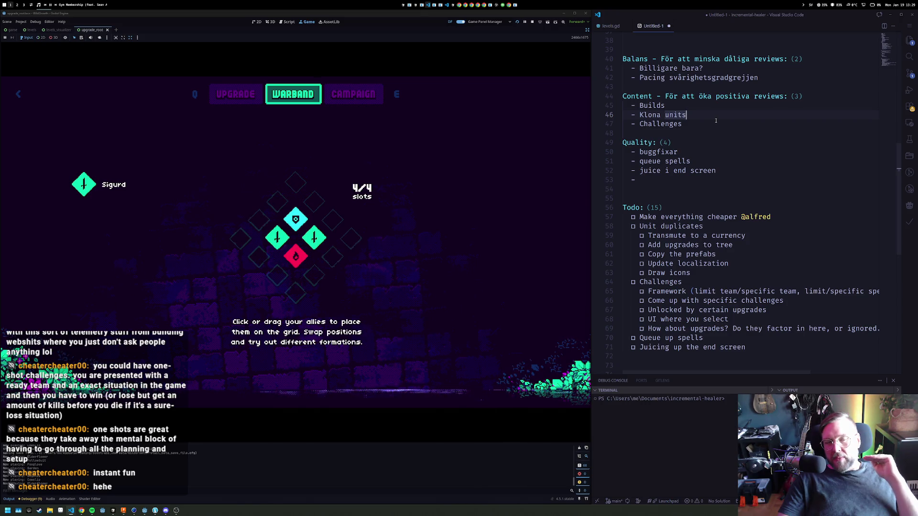
pyautogui.click(689, 123)
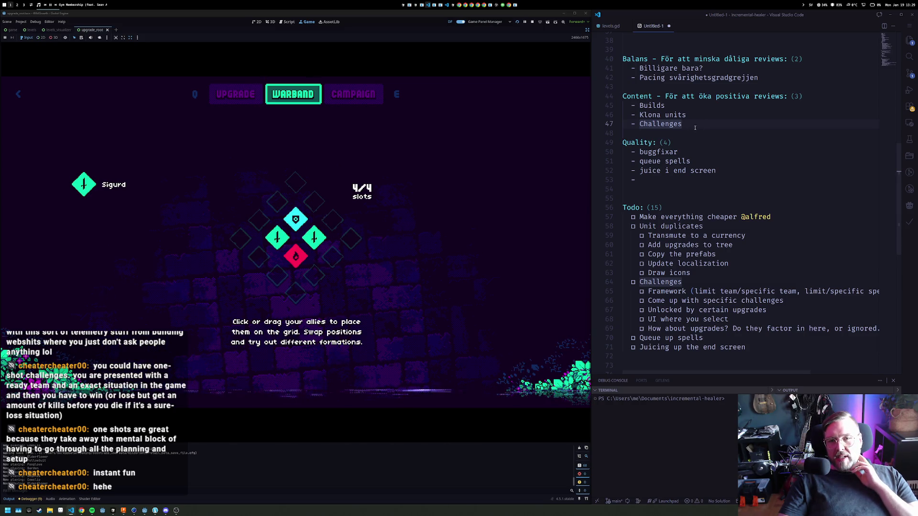
pyautogui.click(775, 171)
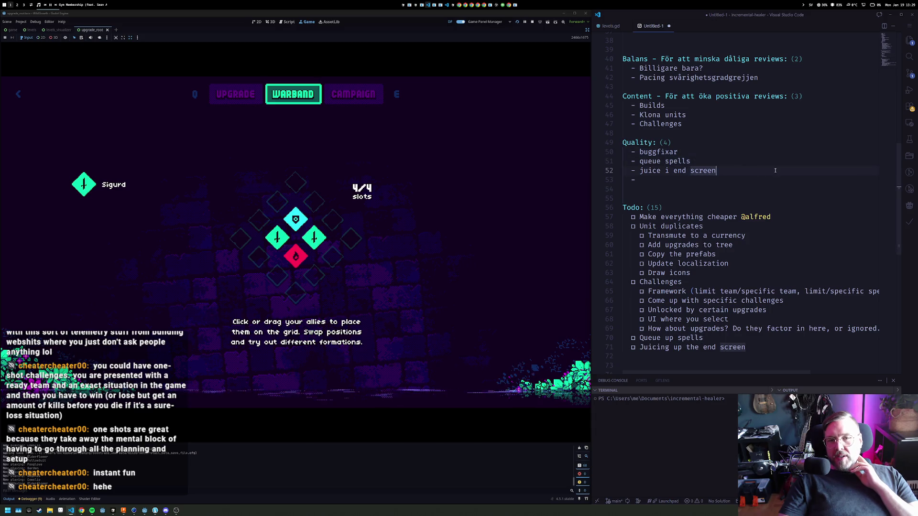
pyautogui.press('Up')
pyautogui.press('Down')
pyautogui.press('Up')
pyautogui.press('Down')
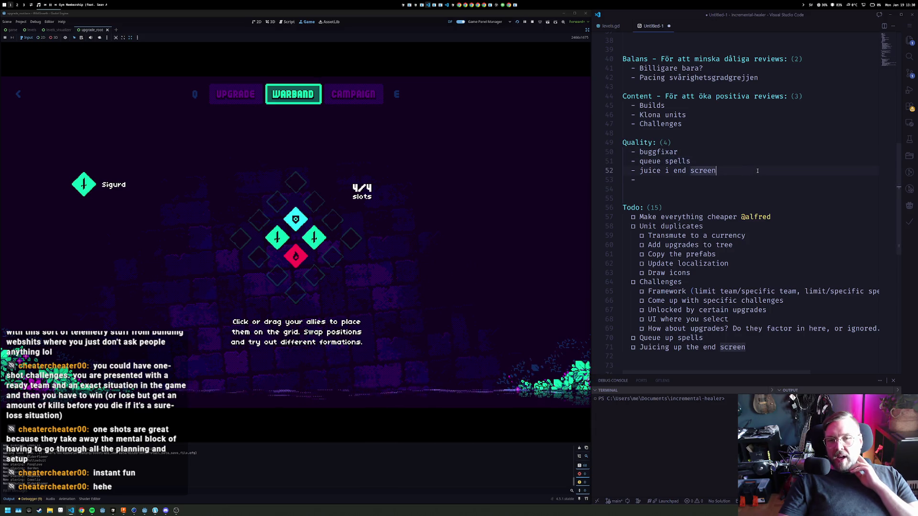
pyautogui.hotkey('ctrl', 'shift', 'Left')
pyautogui.hotkey('ctrl', 'shift', 'Left')
pyautogui.hotkey('ctrl', 'shift', 'Left')
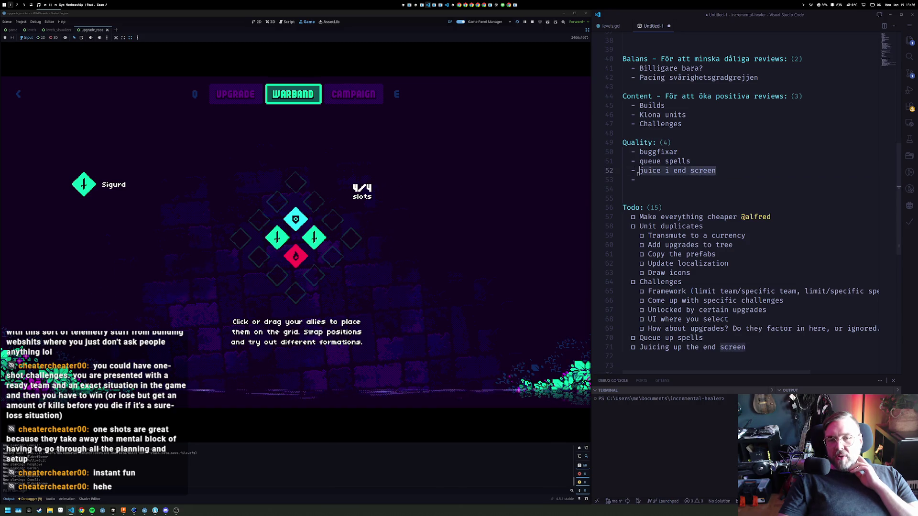
pyautogui.press('Left')
pyautogui.press('Home')
pyautogui.press('Home')
pyautogui.press('End')
pyautogui.hotkey('shift', 'Up')
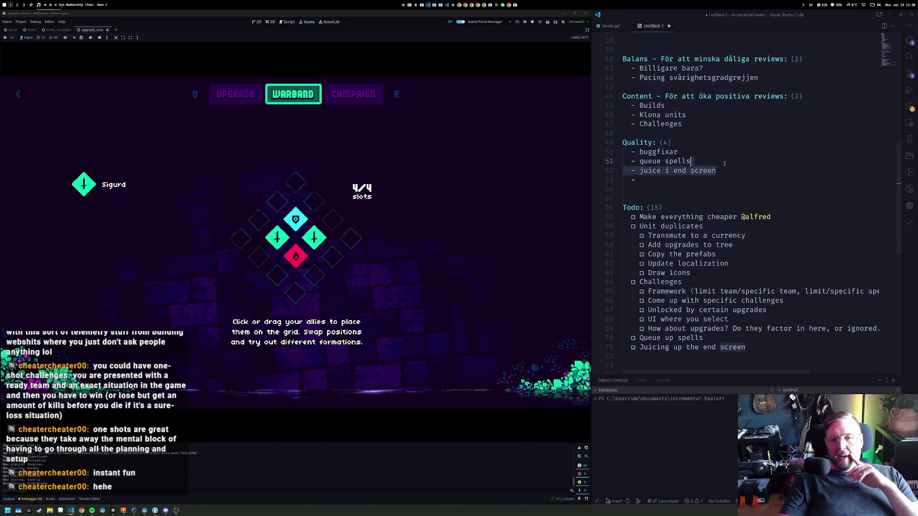
pyautogui.hotkey('shift', 'Down')
pyautogui.hotkey('shift', 'Home')
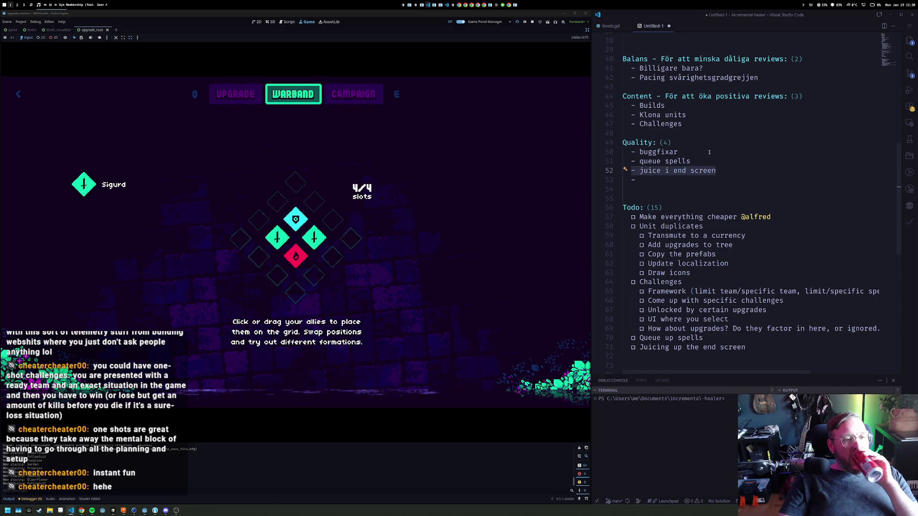
# In the notes, delete the empty bullet and the Balans, Content and Quality sections
pyautogui.click(655, 182)
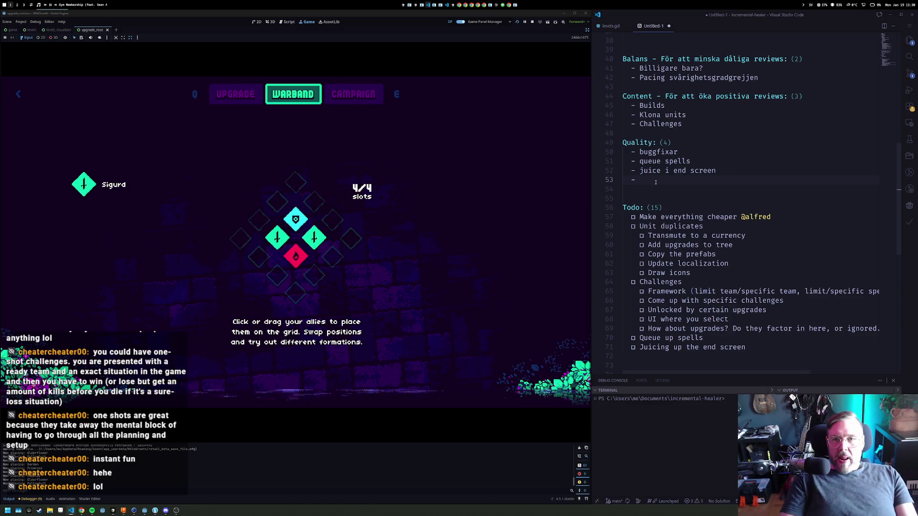
pyautogui.press('BackSpace')
pyautogui.press('BackSpace')
pyautogui.press('BackSpace')
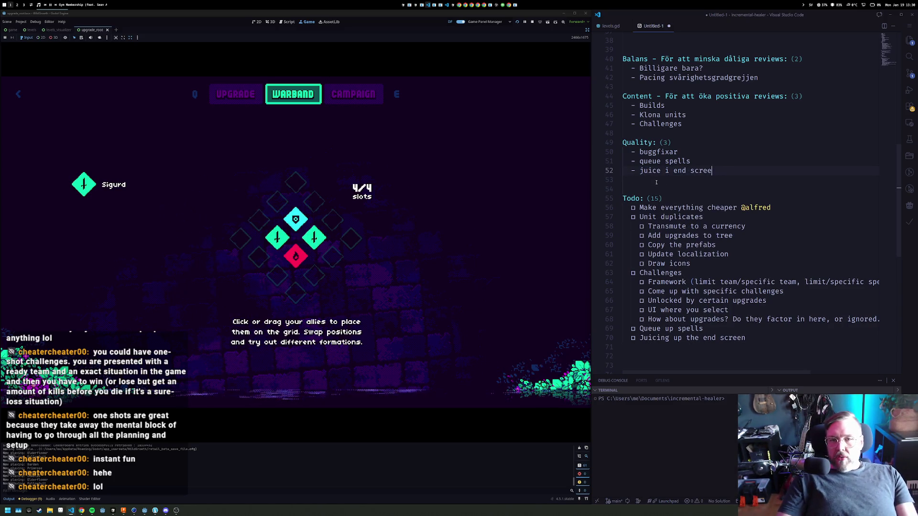
pyautogui.hotkey('shift', 'Up')
pyautogui.hotkey('shift', 'Up')
pyautogui.hotkey('shift', 'Up')
pyautogui.press('BackSpace')
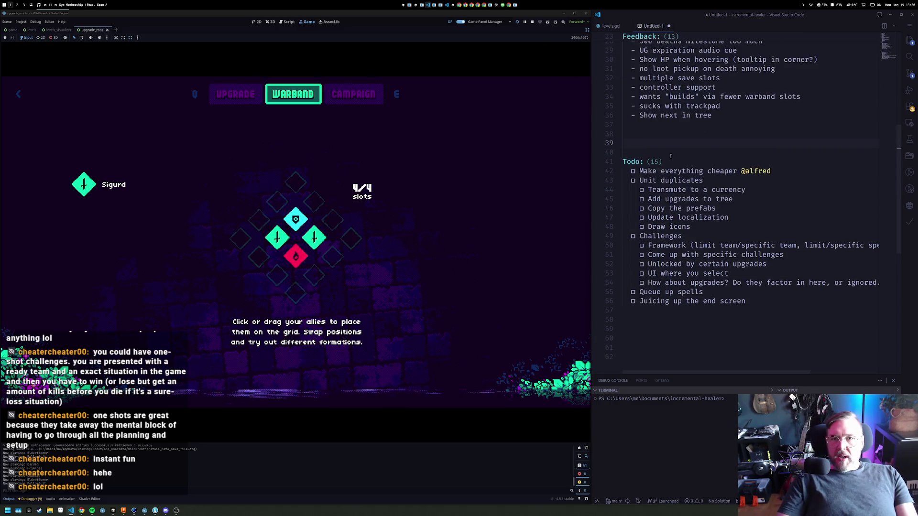
pyautogui.scroll(4, 671, 156)
pyautogui.scroll(-6, 668, 153)
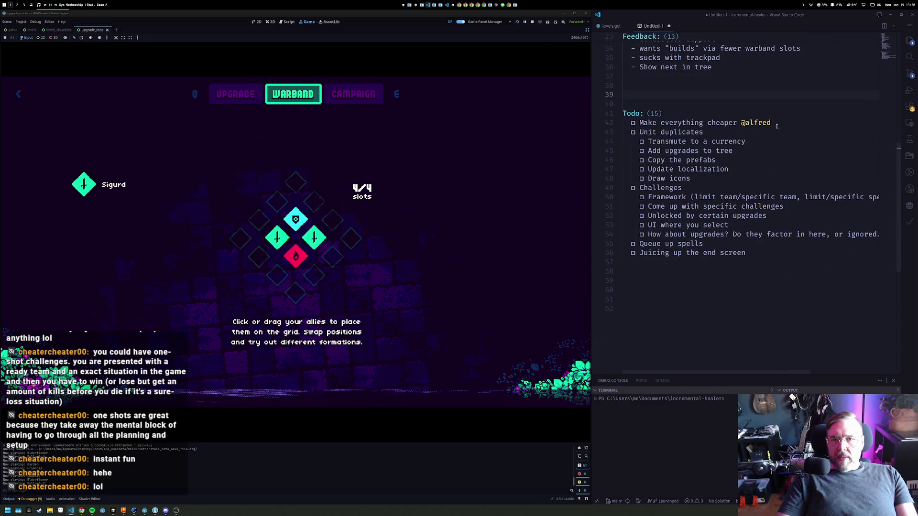
# Look over the Unit duplicates and Transmute to a currency notes, then stop the running game
pyautogui.click(777, 126)
pyautogui.click(727, 134)
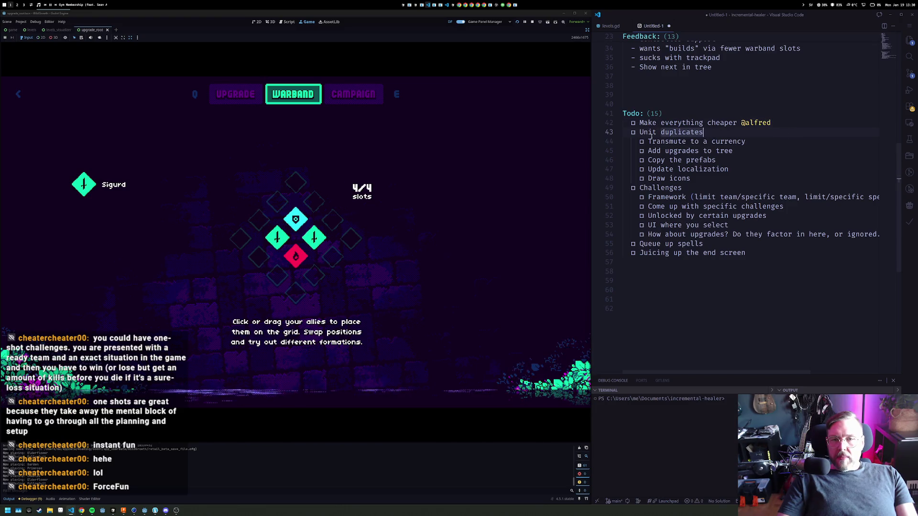
pyautogui.click(669, 142)
pyautogui.click(719, 141)
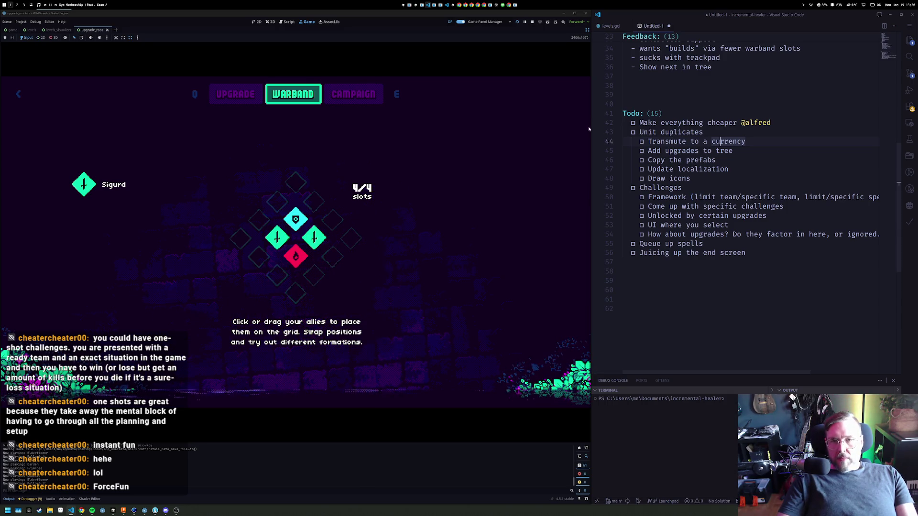
pyautogui.click(533, 23)
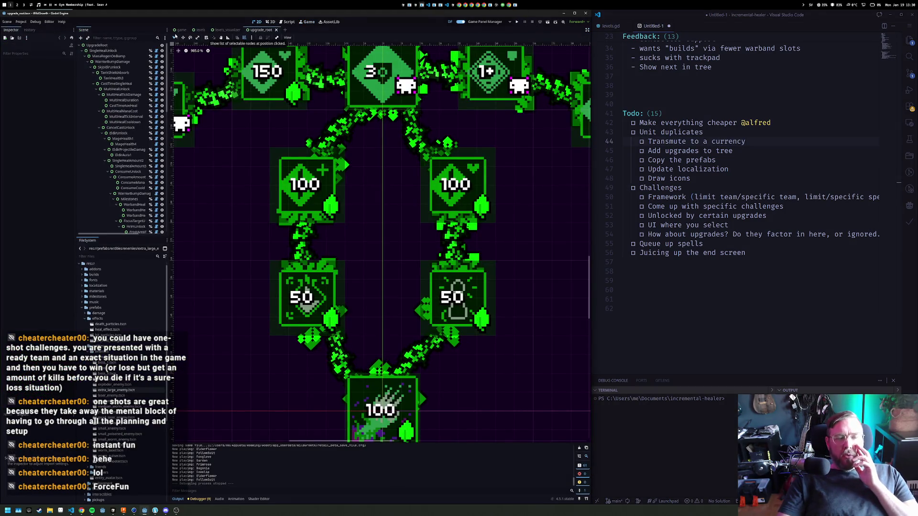
# Switch to the game scene and inspect its Player and Battle nodes
pyautogui.click(180, 30)
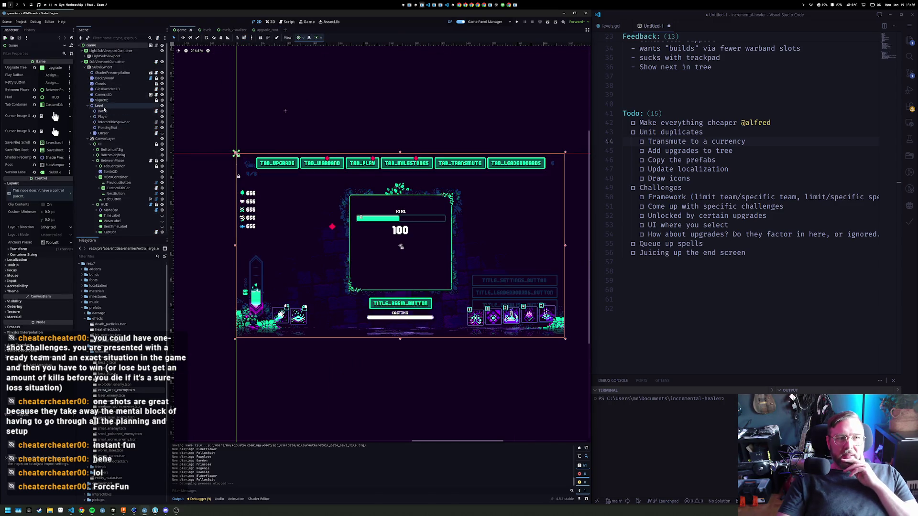
pyautogui.click(89, 117)
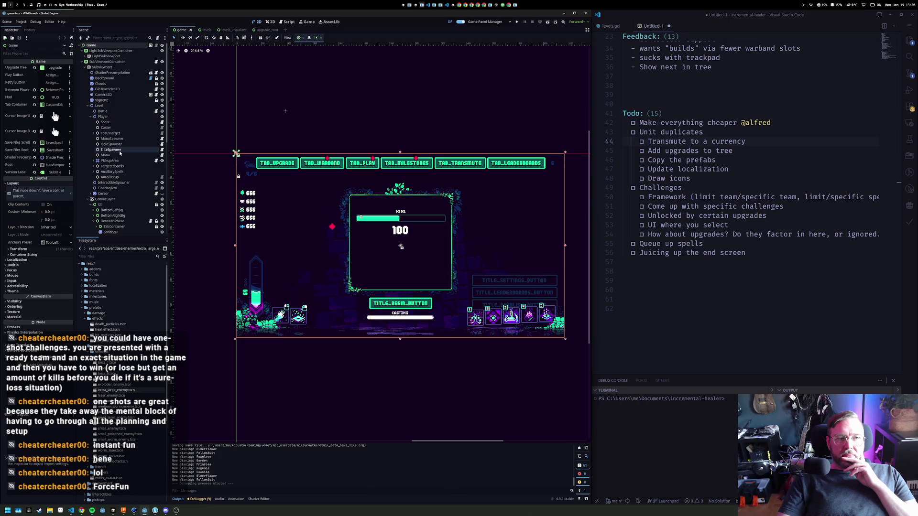
pyautogui.click(102, 117)
pyautogui.click(103, 111)
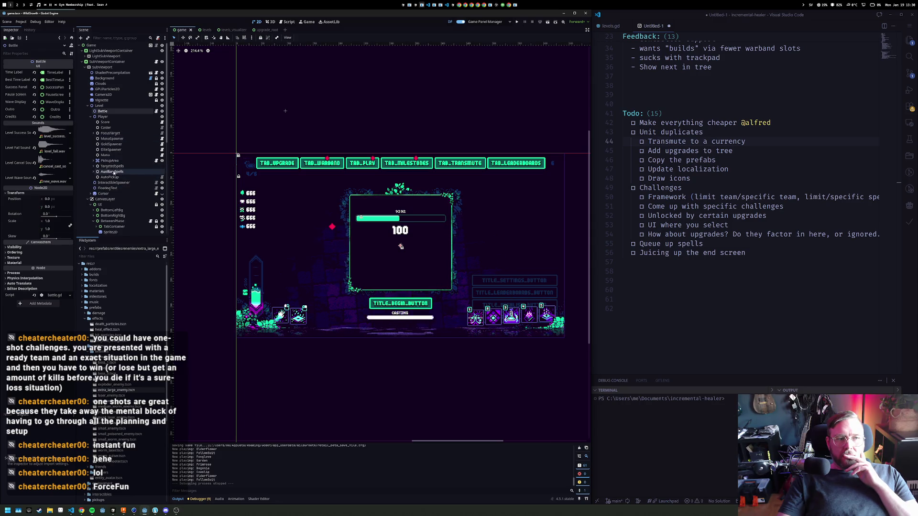
pyautogui.click(88, 199)
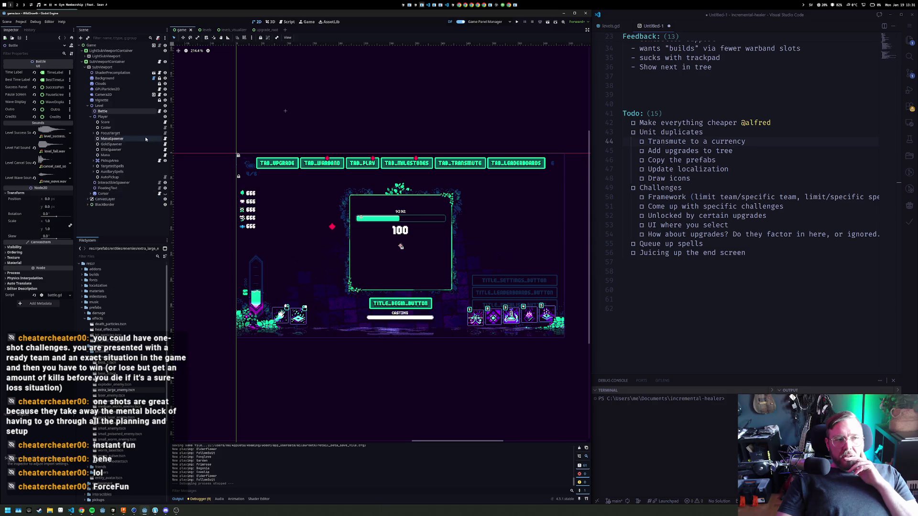
pyautogui.click(118, 117)
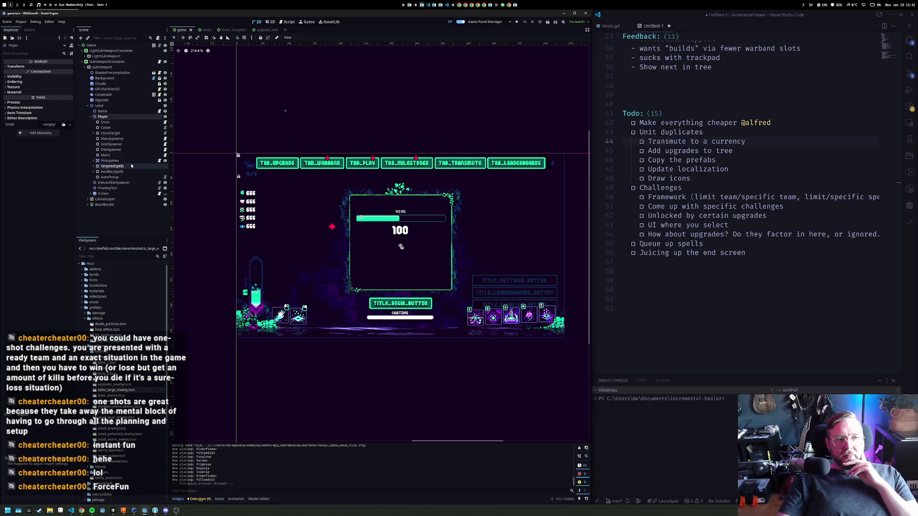
pyautogui.click(100, 112)
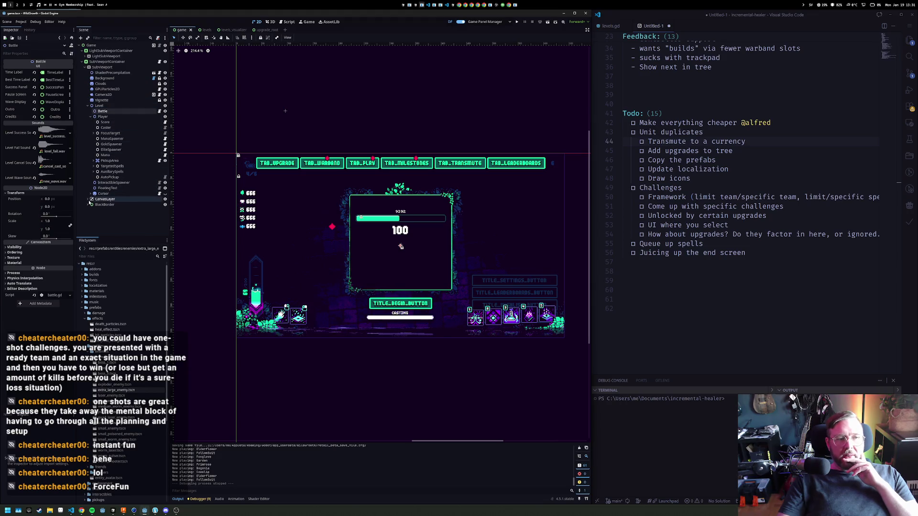
# Expand CanvasLayer, BetweenPhase and HBoxContainer down to the TabContainer's tab nodes
pyautogui.click(90, 200)
pyautogui.click(88, 200)
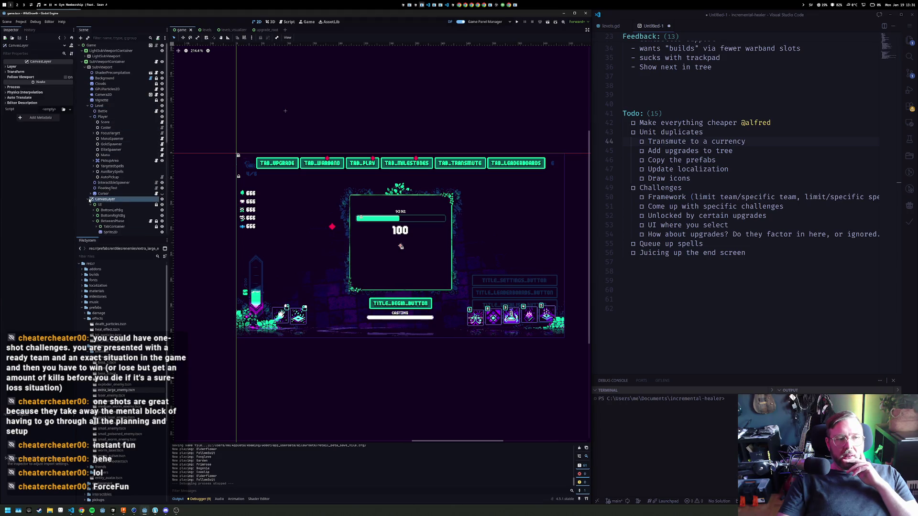
pyautogui.scroll(-5, 92, 181)
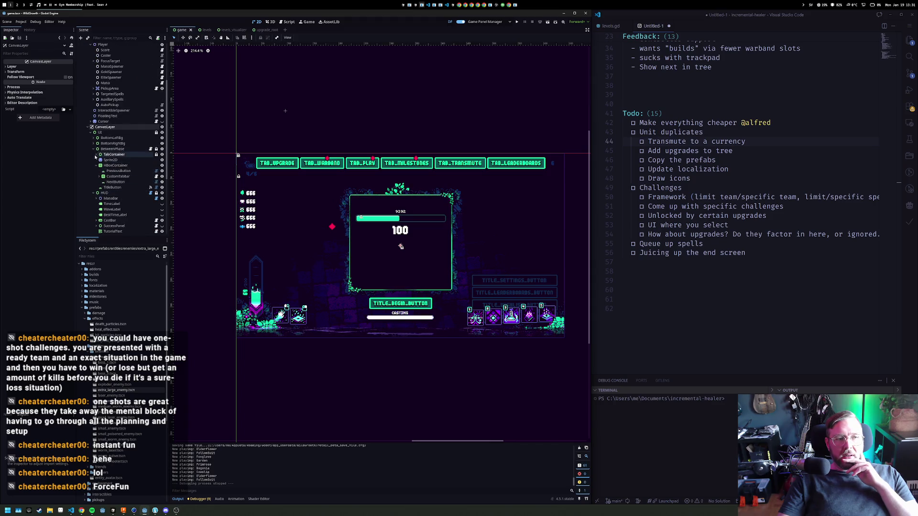
pyautogui.click(96, 165)
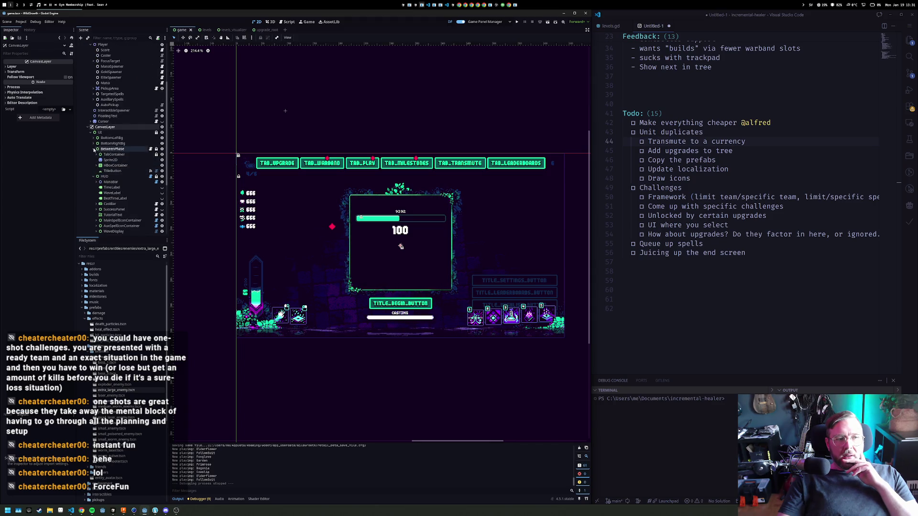
pyautogui.click(93, 150)
pyautogui.click(94, 155)
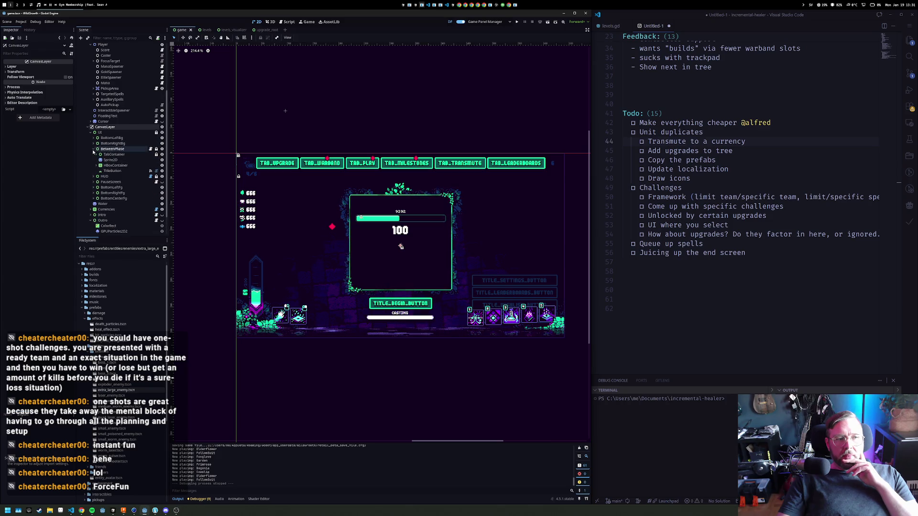
pyautogui.click(93, 150)
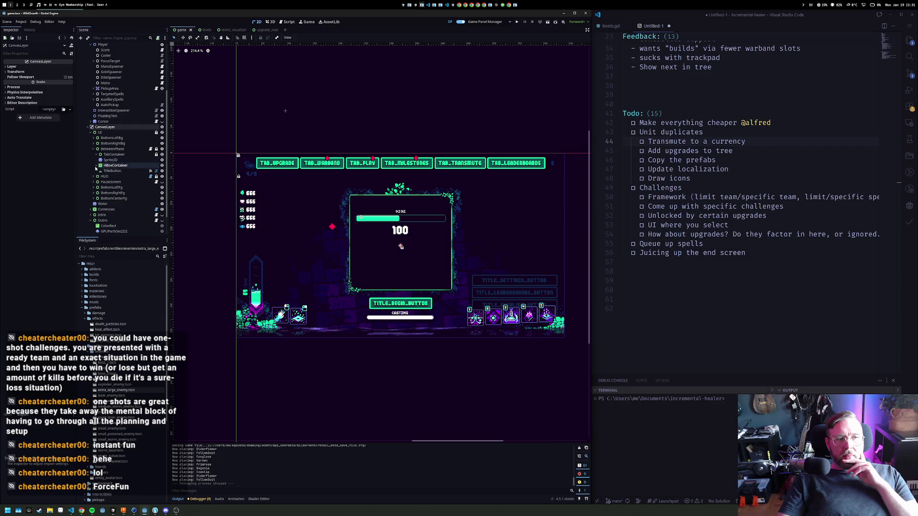
pyautogui.click(96, 165)
pyautogui.click(97, 154)
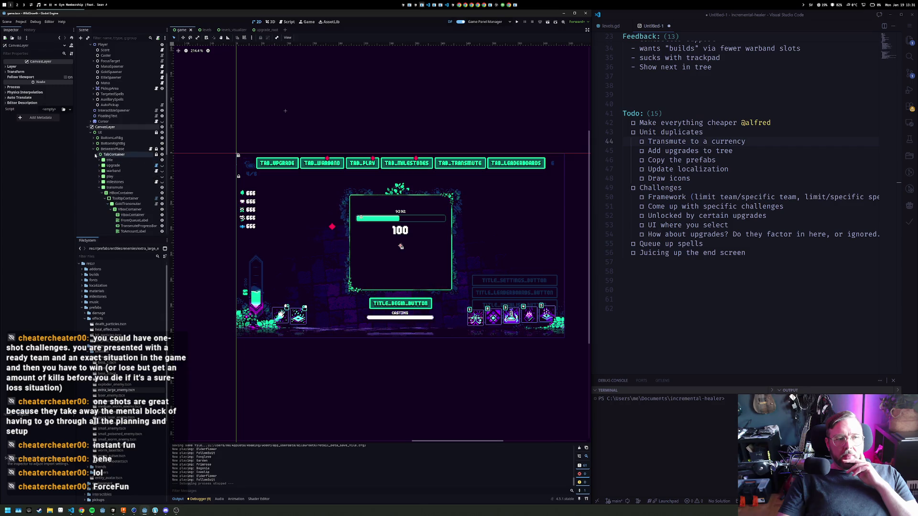
# Expand the warband tab, inspect its Roster grid and turn on its visibility
pyautogui.click(100, 187)
pyautogui.click(99, 187)
pyautogui.click(100, 170)
pyautogui.click(114, 170)
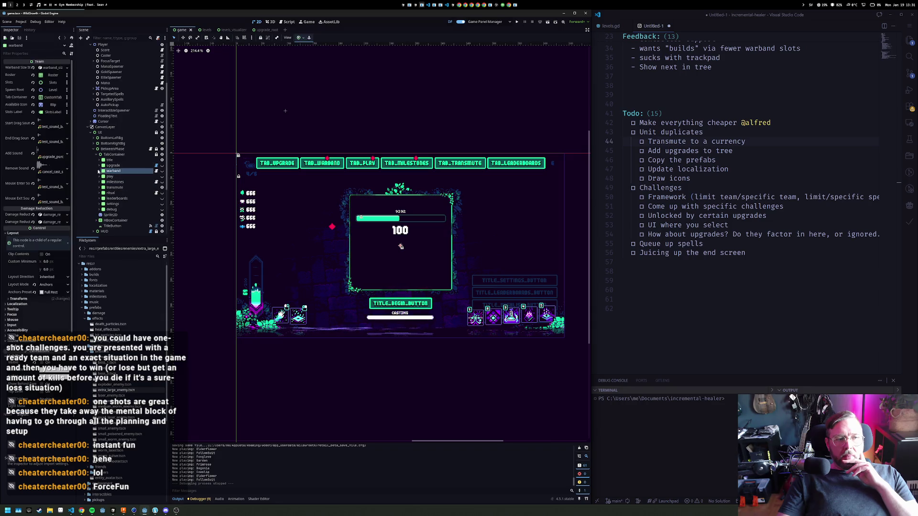
pyautogui.click(114, 176)
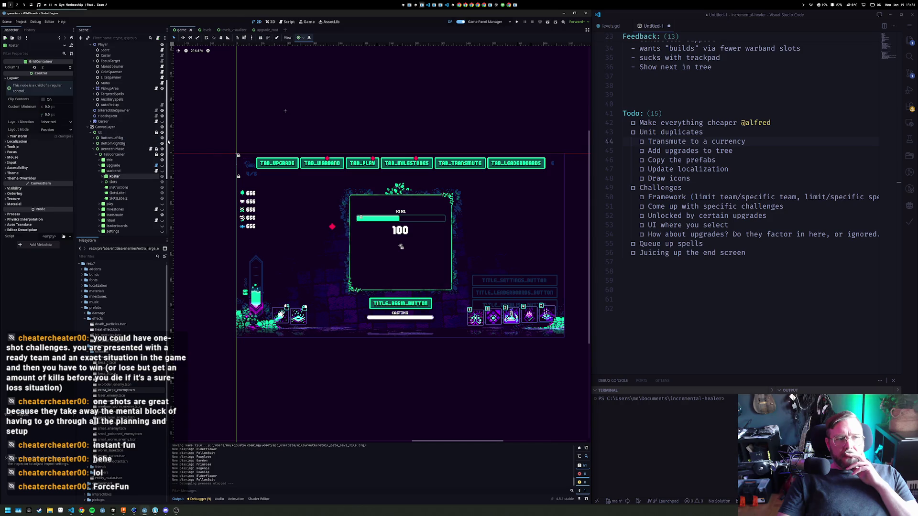
pyautogui.click(163, 171)
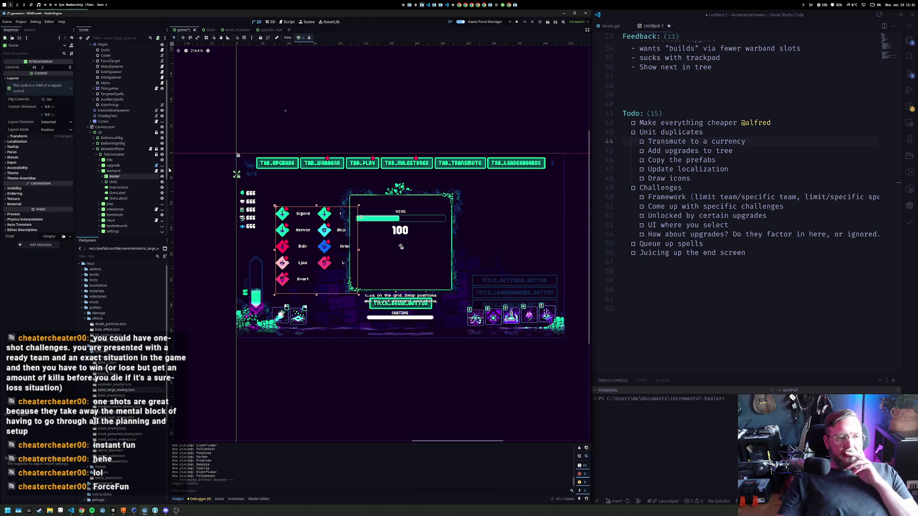
# Expand the Roster node, inspect the Eldir marker and widen the Inspector dock
pyautogui.click(106, 176)
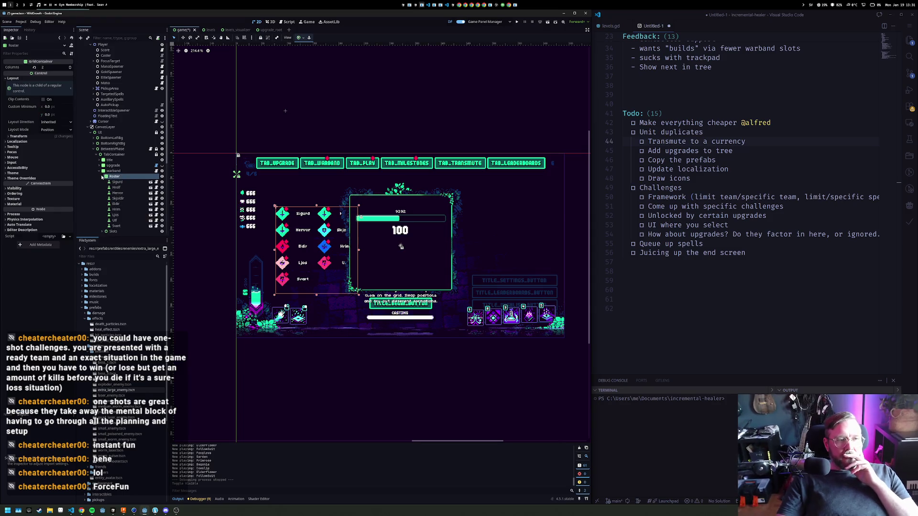
pyautogui.scroll(-3, 133, 203)
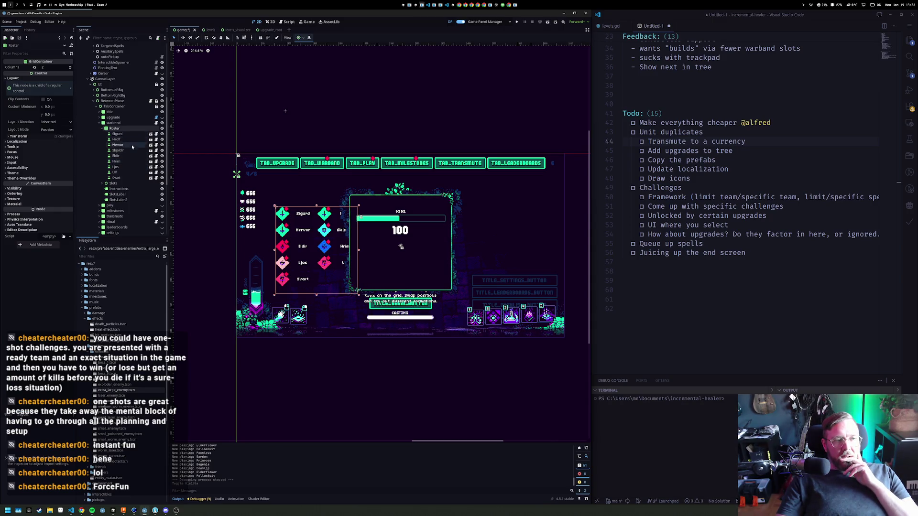
pyautogui.click(120, 156)
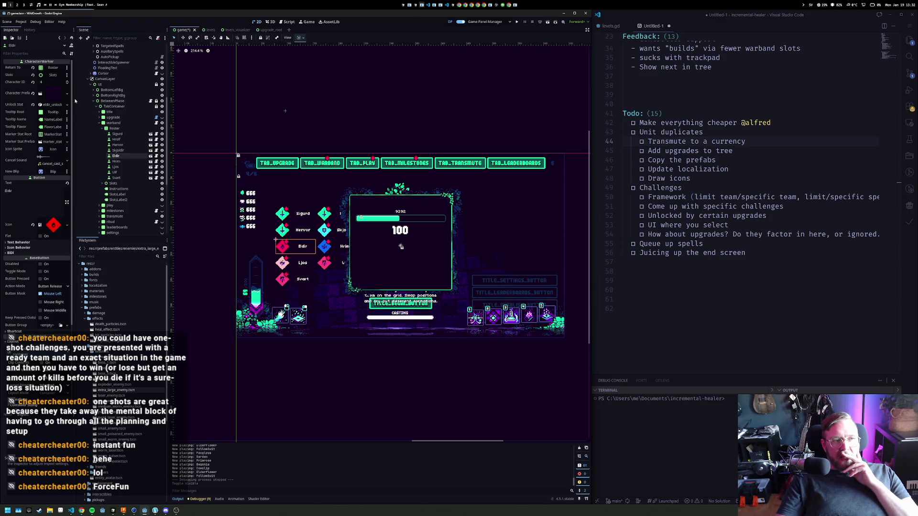
pyautogui.moveTo(75, 99); pyautogui.dragTo(106, 99)
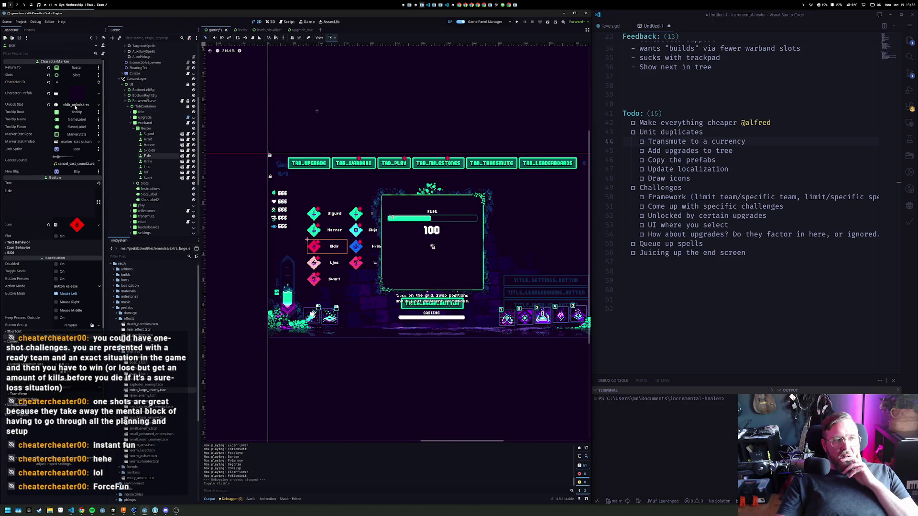
pyautogui.keyDown('shift'); pyautogui.click(152, 150); pyautogui.keyUp('shift')
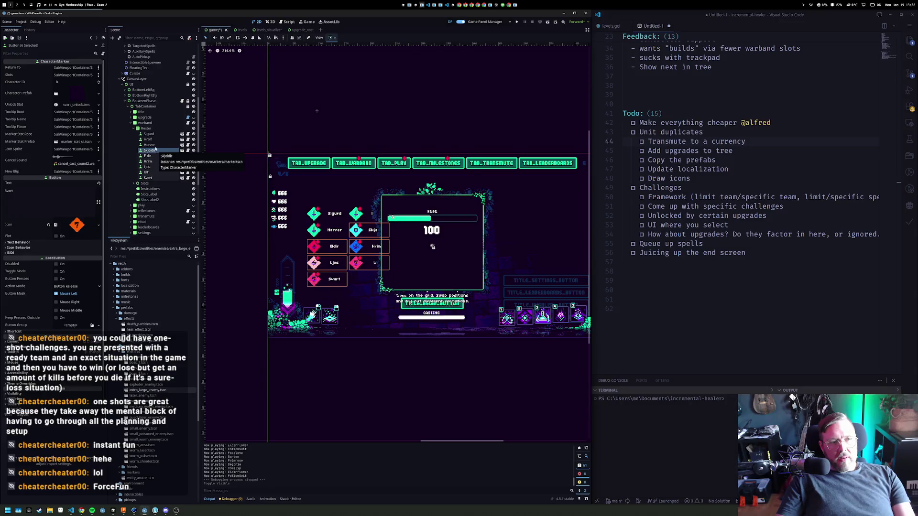
# Duplicate the Hervor–Svart markers, select Hervor2, and open res://entities/friends in FileSystem
pyautogui.keyDown('shift'); pyautogui.click(155, 144); pyautogui.keyUp('shift')
pyautogui.rightClick(151, 148)
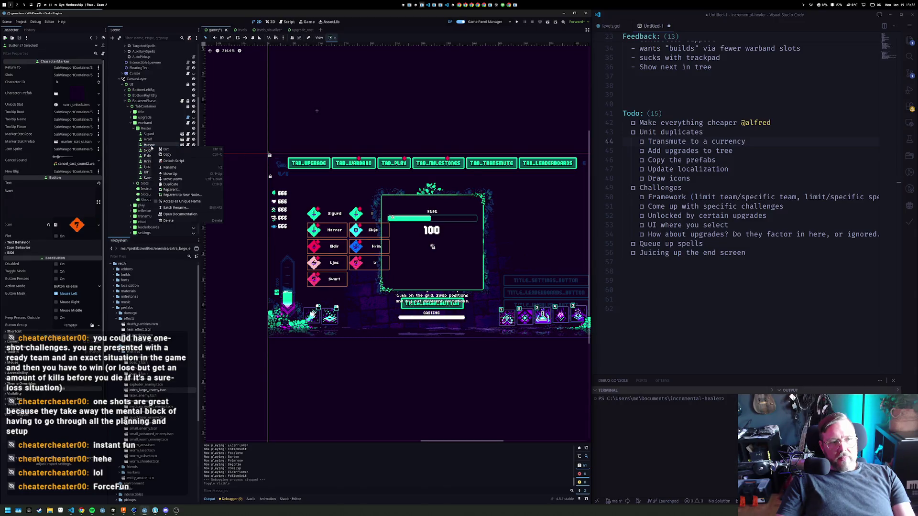
pyautogui.click(168, 184)
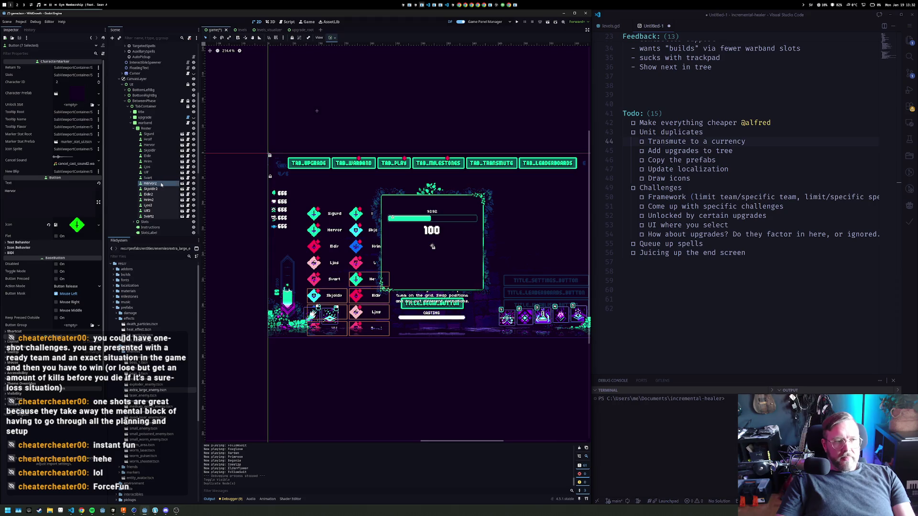
pyautogui.click(157, 184)
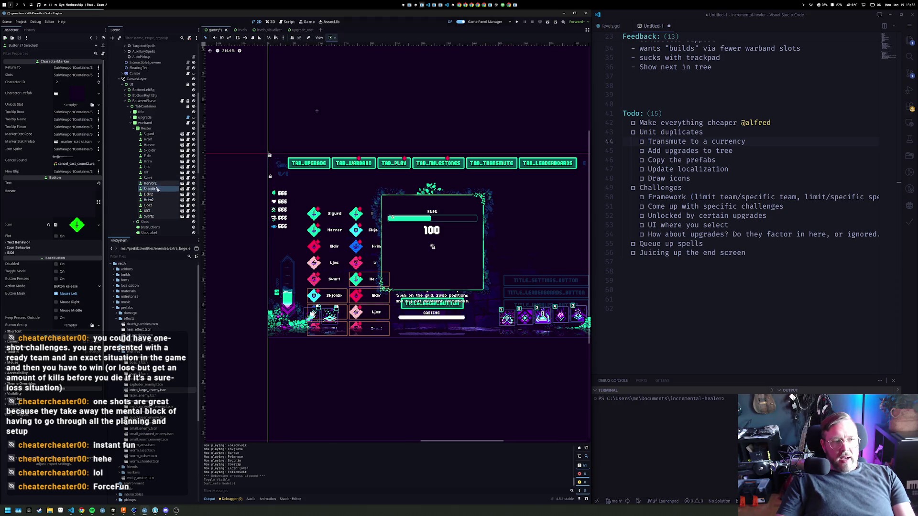
pyautogui.press('Up')
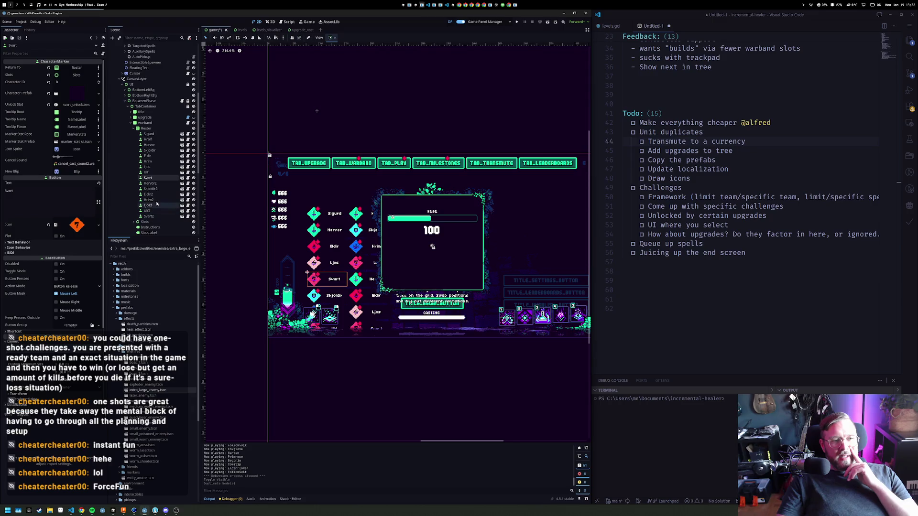
pyautogui.click(157, 184)
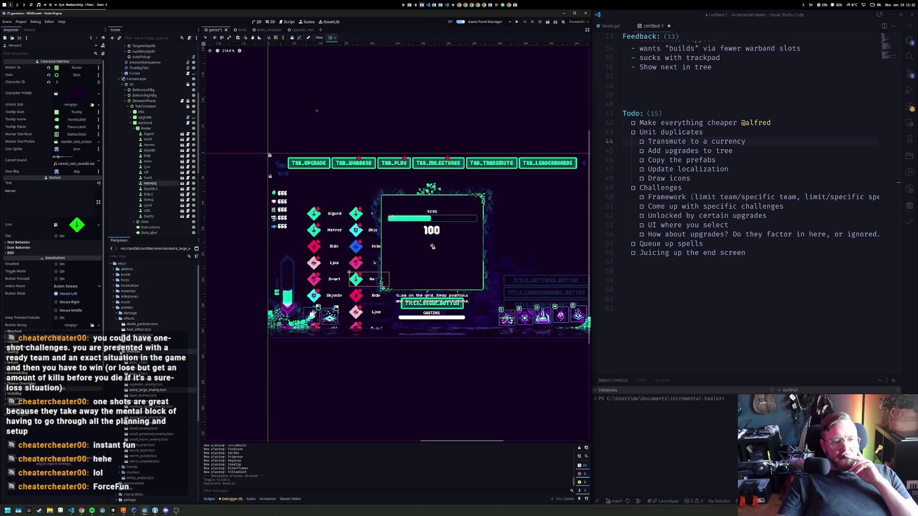
pyautogui.click(120, 352)
pyautogui.click(119, 355)
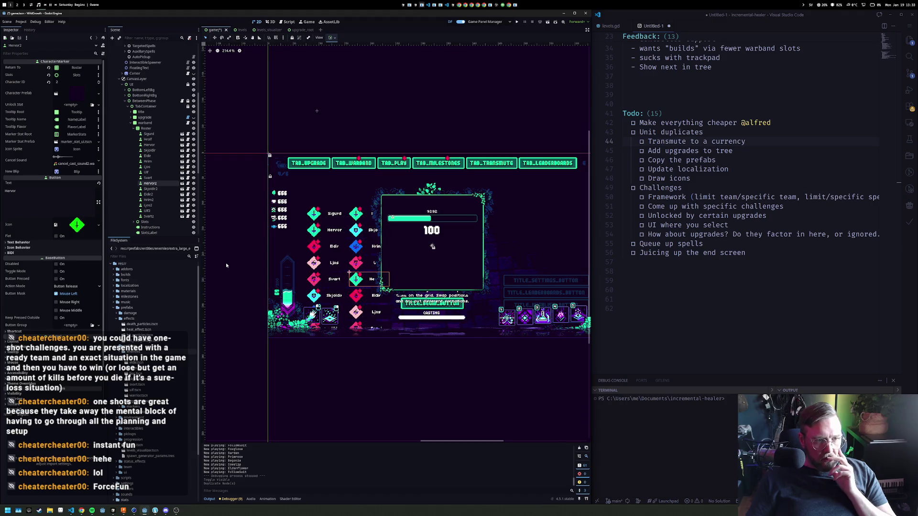
pyautogui.scroll(5, 290, 291)
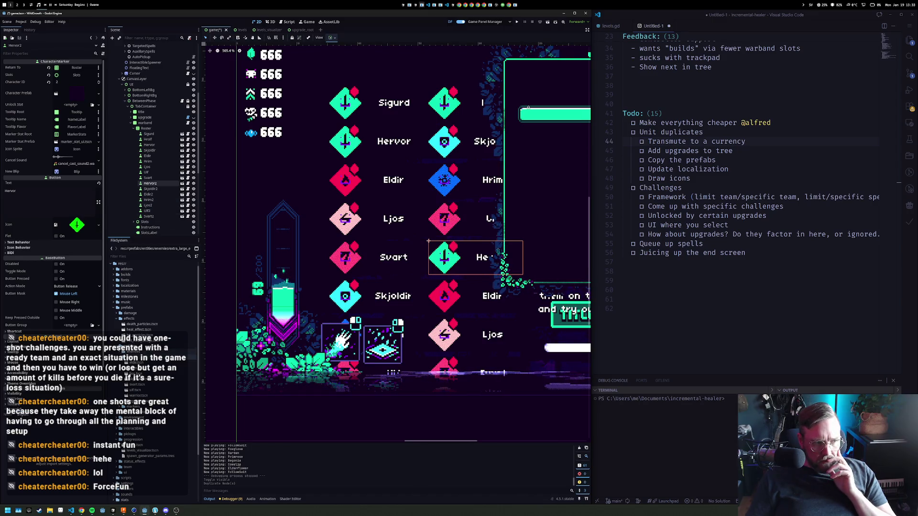
pyautogui.scroll(-5, 115, 437)
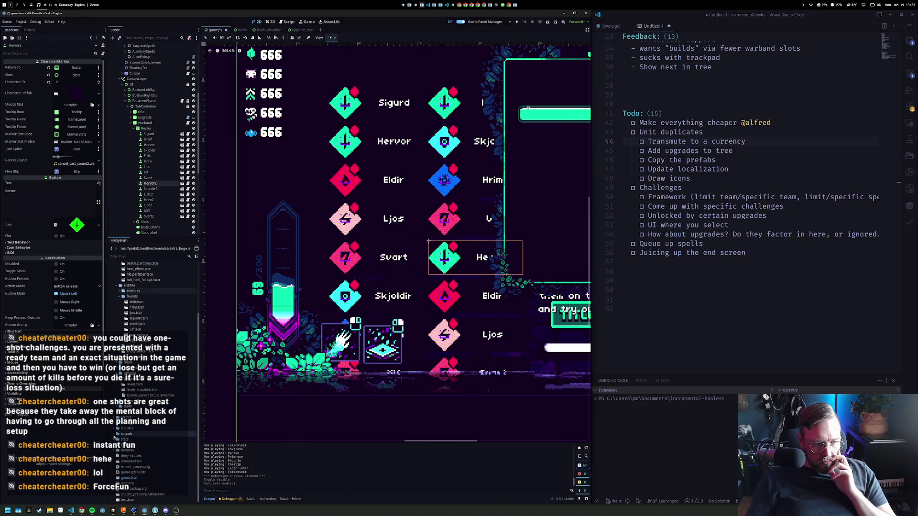
pyautogui.click(120, 380)
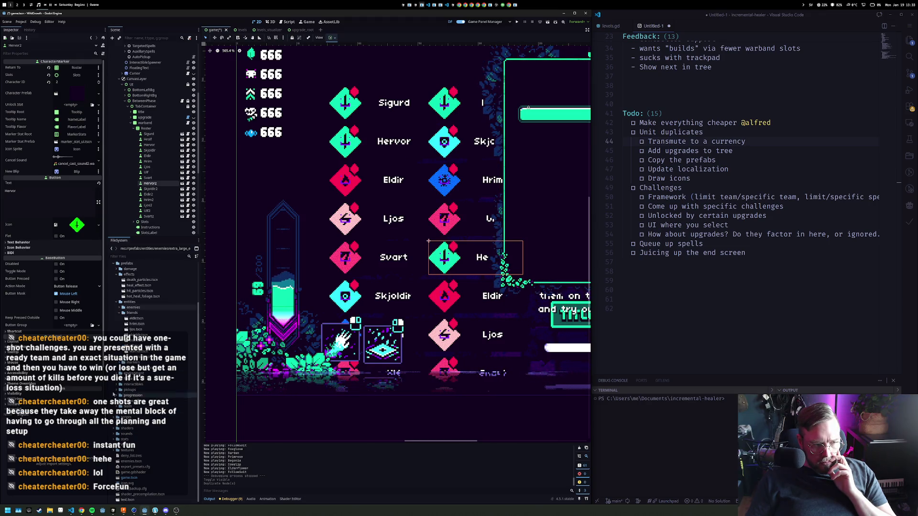
# In FileSystem, open stats > characters, expand hrim and eldir, and select eldir_unlock.tres
pyautogui.click(117, 264)
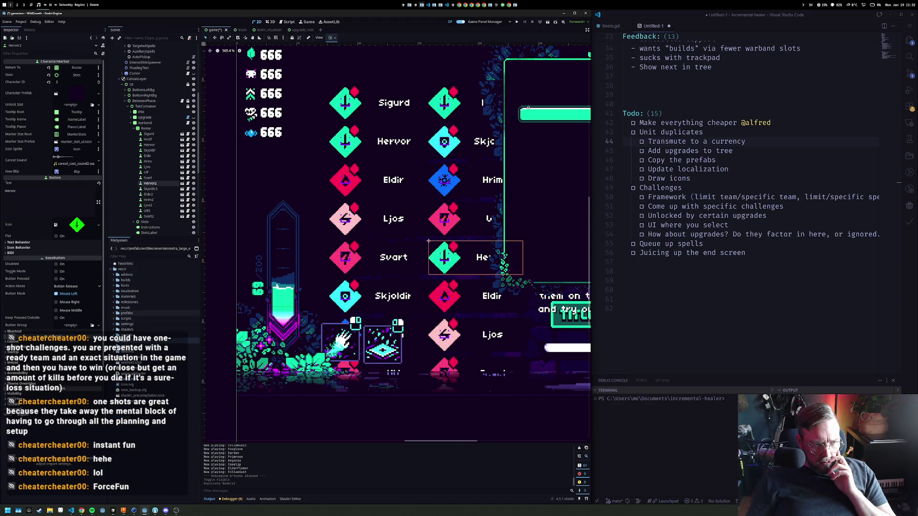
pyautogui.click(115, 340)
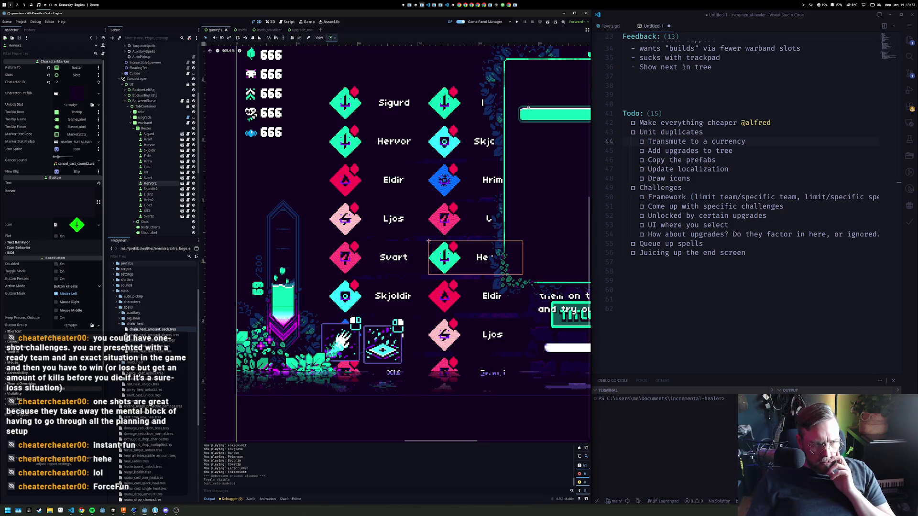
pyautogui.click(119, 324)
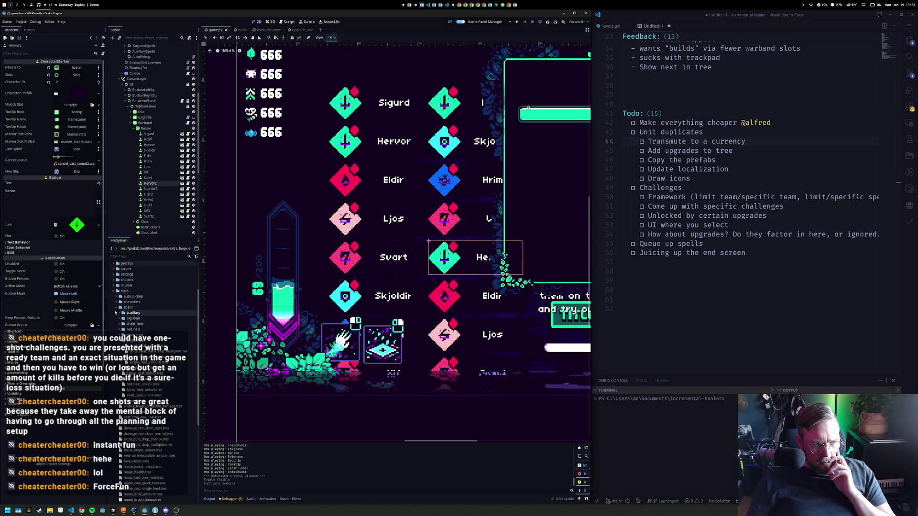
pyautogui.click(117, 307)
pyautogui.click(116, 302)
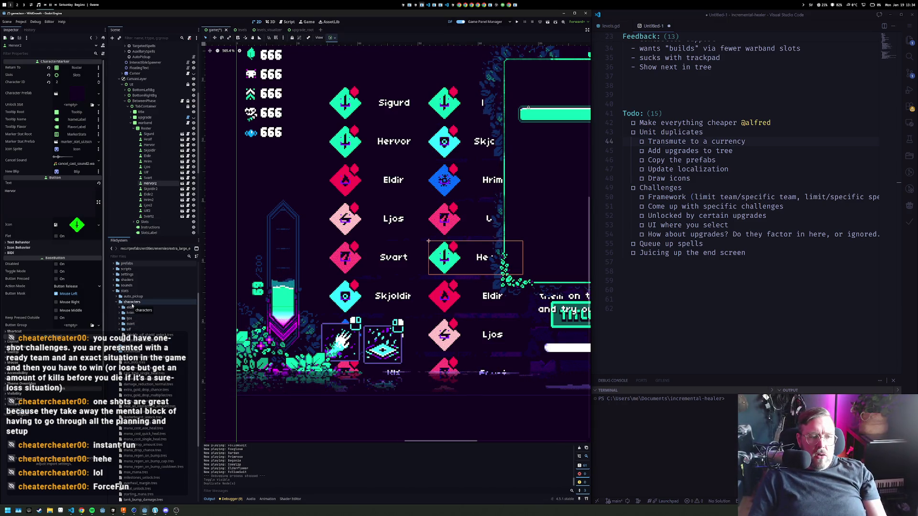
pyautogui.click(119, 314)
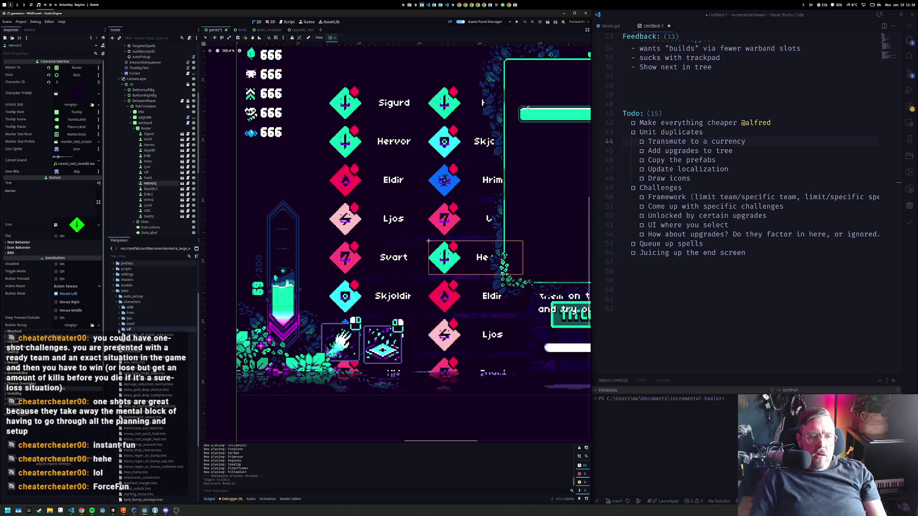
pyautogui.click(117, 307)
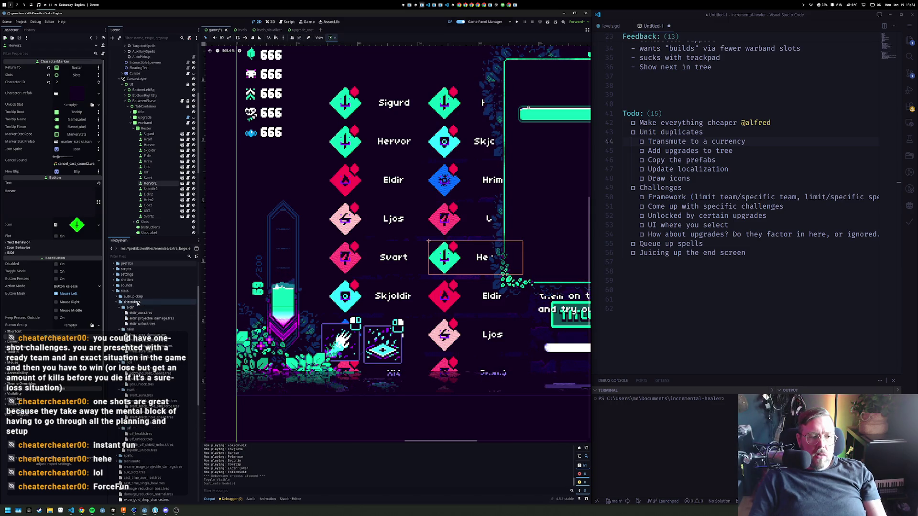
pyautogui.click(143, 324)
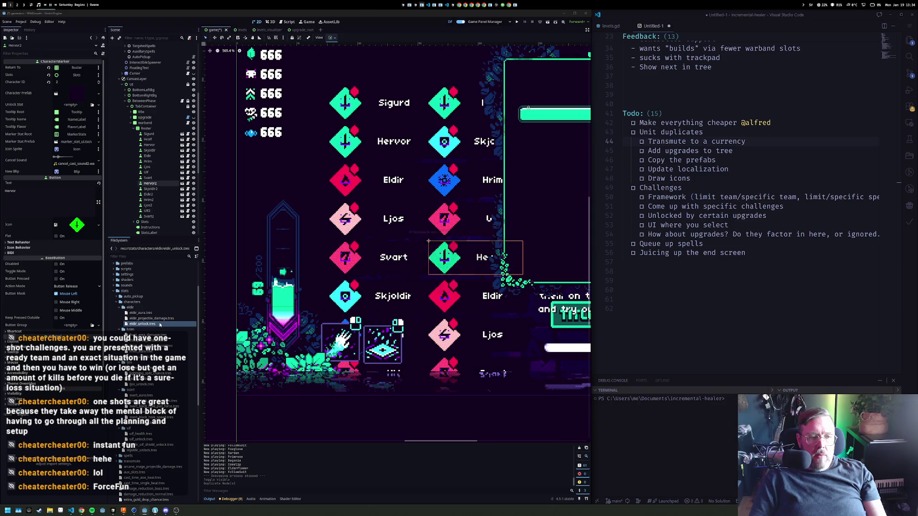
# Duplicate eldir_unlock.tres as eldir_unlock_2.tres, cancelling a second duplicate attempt
pyautogui.hotkey('ctrl', 'd')
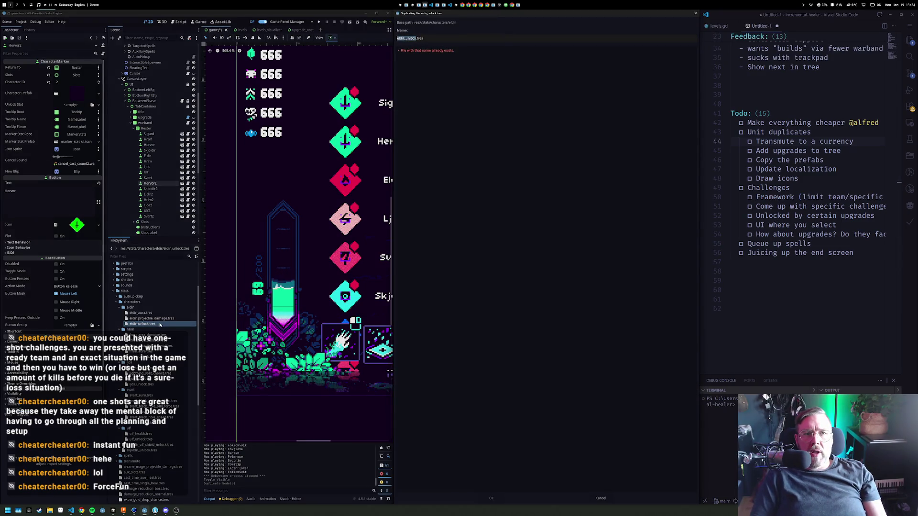
pyautogui.press('End')
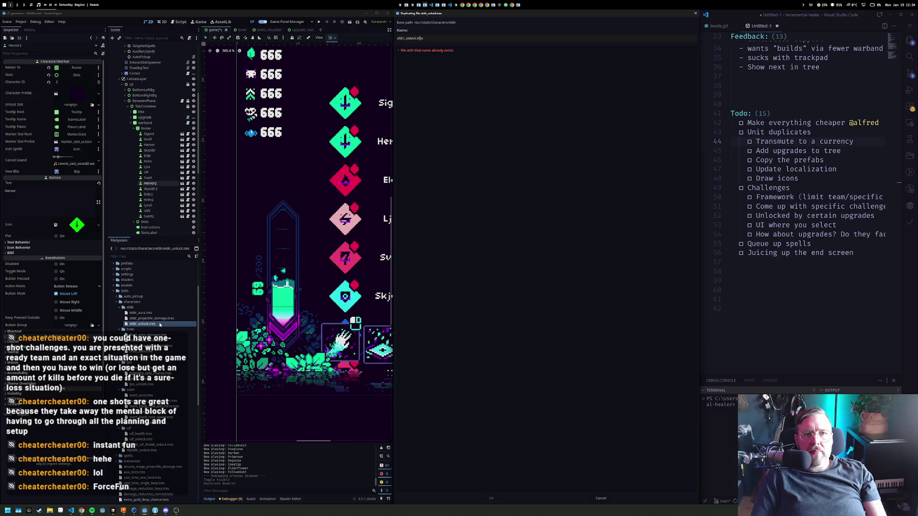
pyautogui.write('_2')
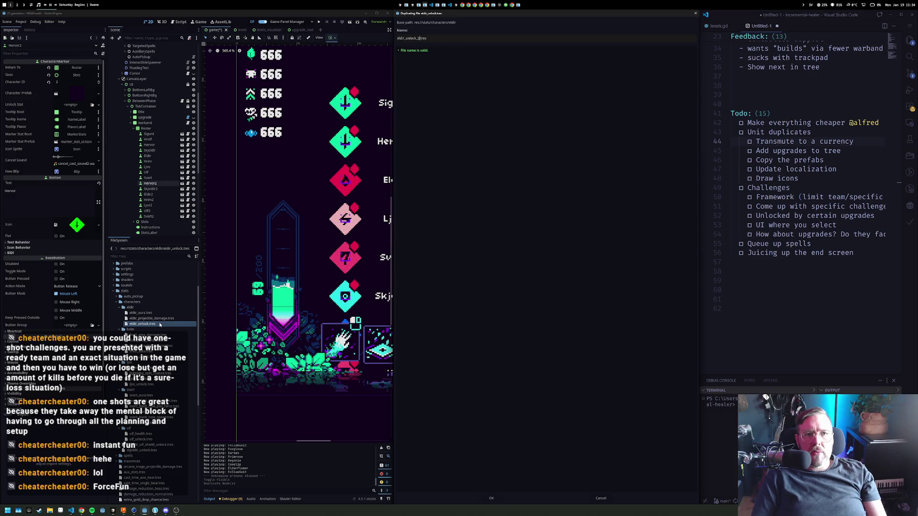
pyautogui.press('Return')
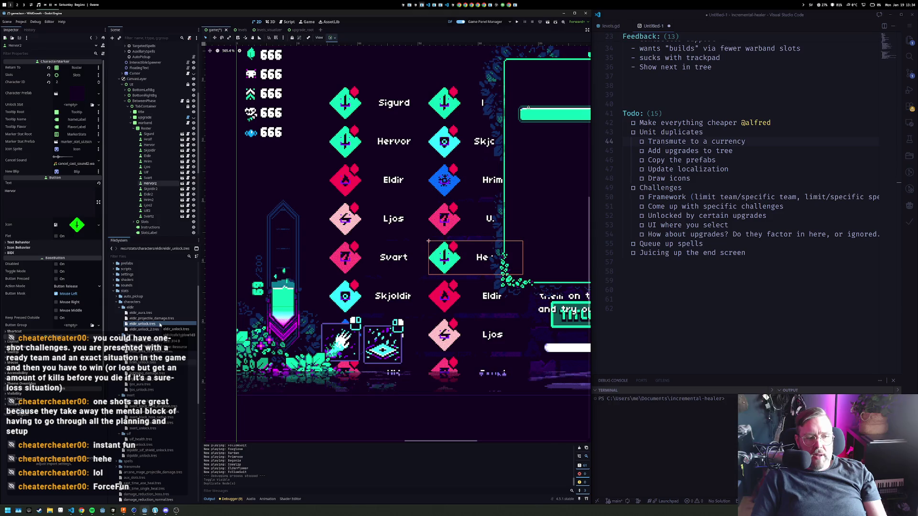
pyautogui.hotkey('ctrl', 'd')
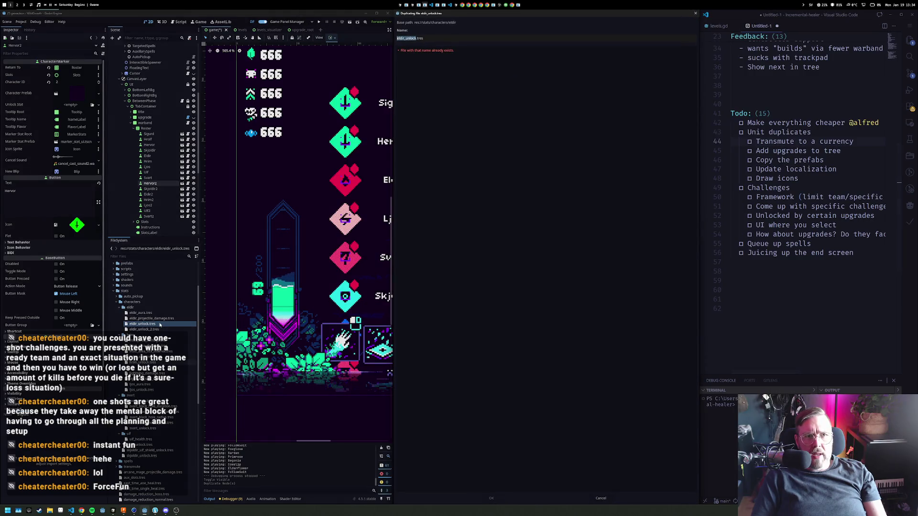
pyautogui.write('_')
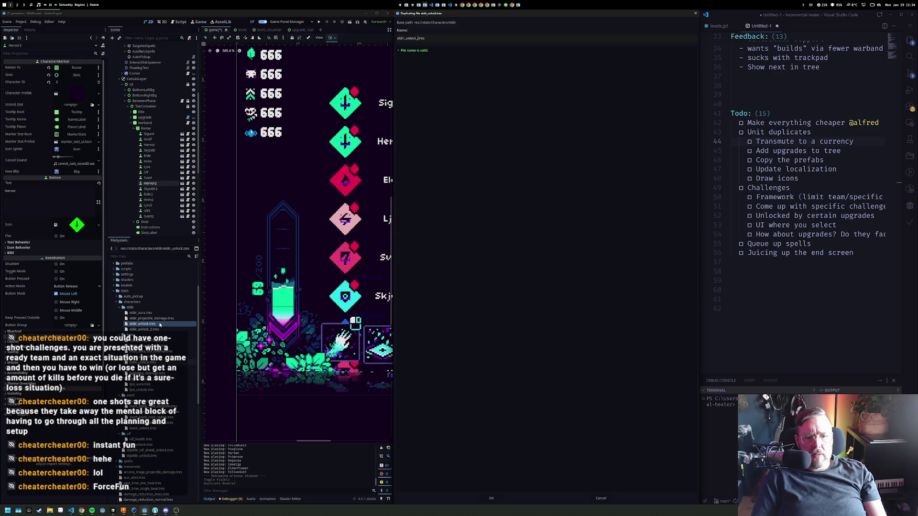
pyautogui.write('2')
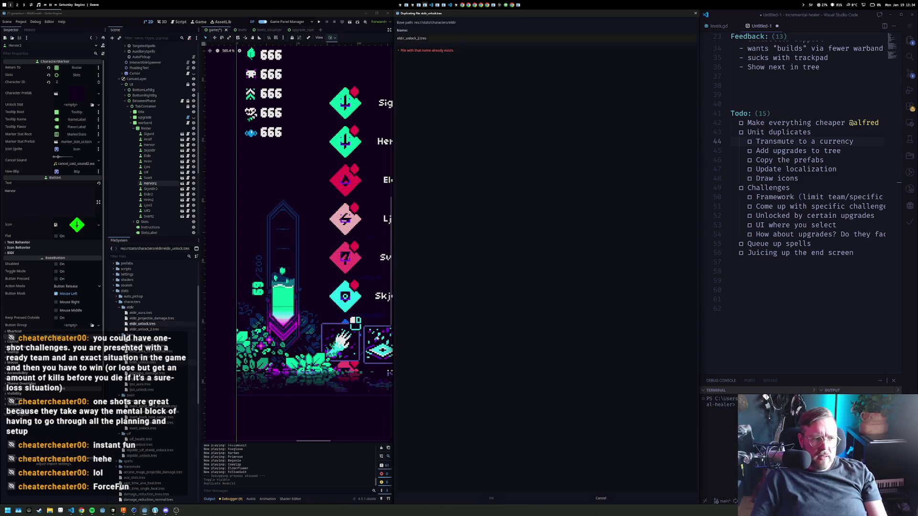
pyautogui.press('Escape')
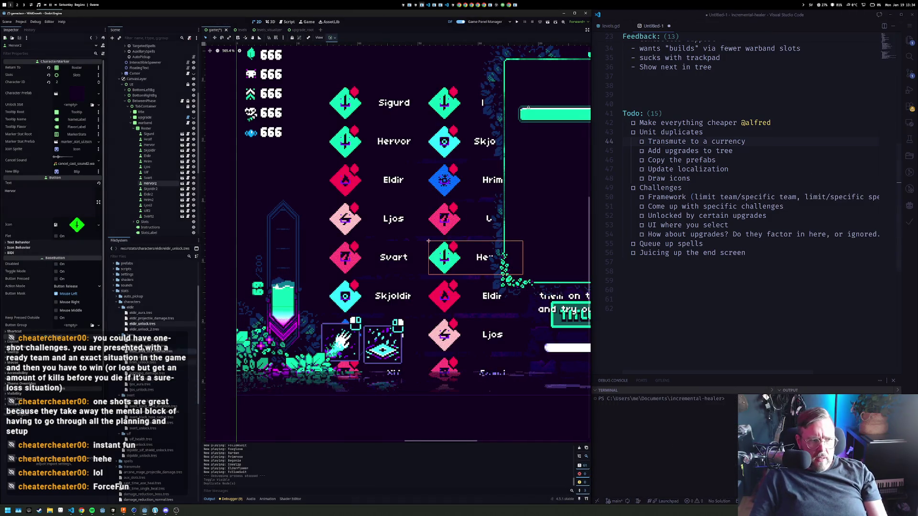
# Duplicate hrim_unlock.tres and ljos_unlock.tres as hrim_unlock_2.tres and ljos_unlock_2.tres
pyautogui.click(143, 363)
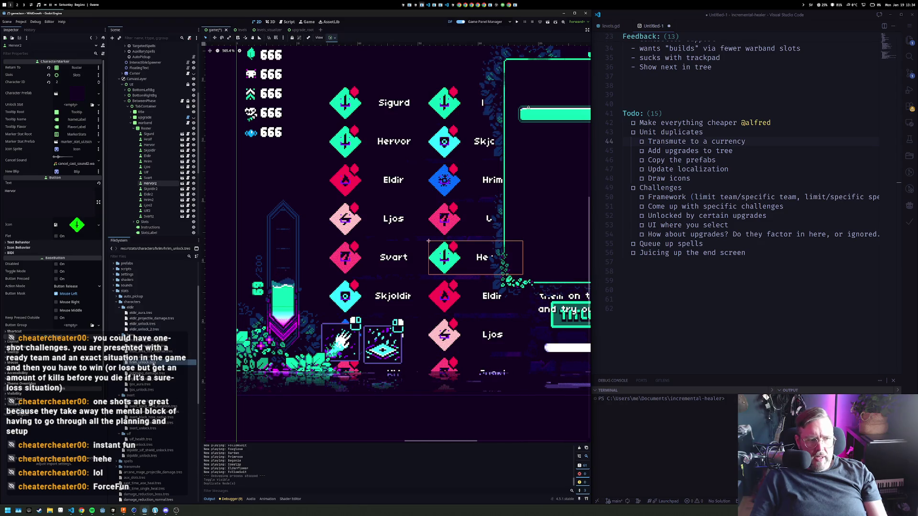
pyautogui.hotkey('ctrl', 'd')
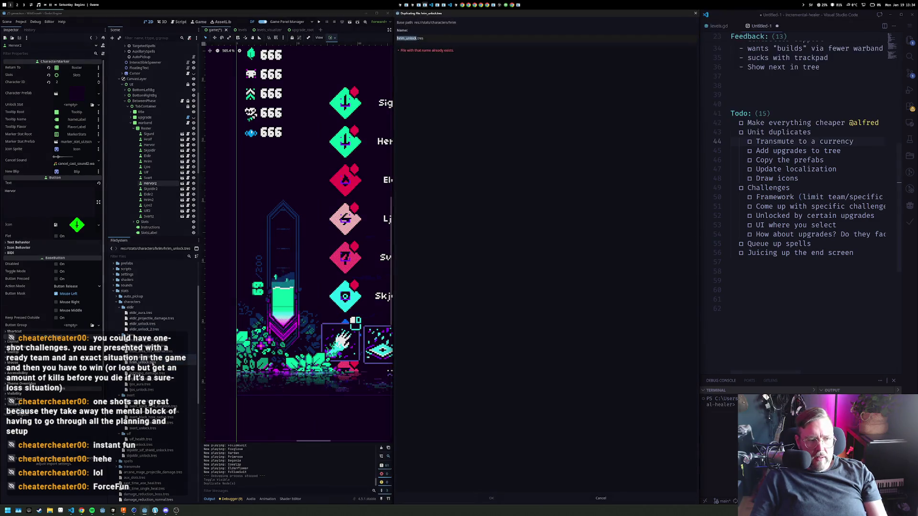
pyautogui.write('_2')
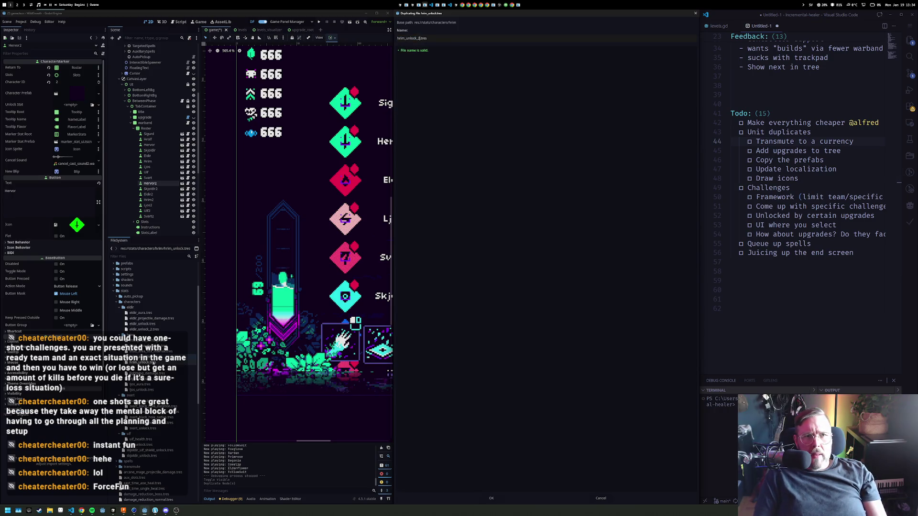
pyautogui.press('Return')
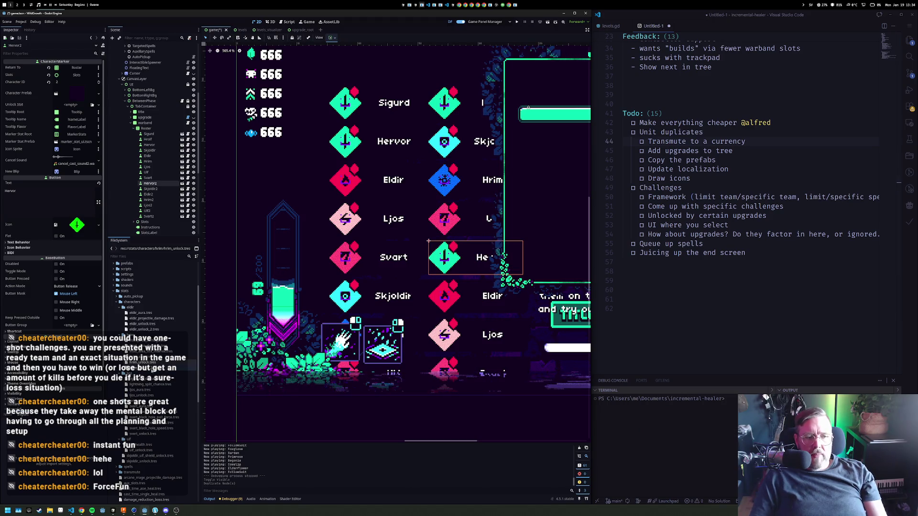
pyautogui.click(142, 396)
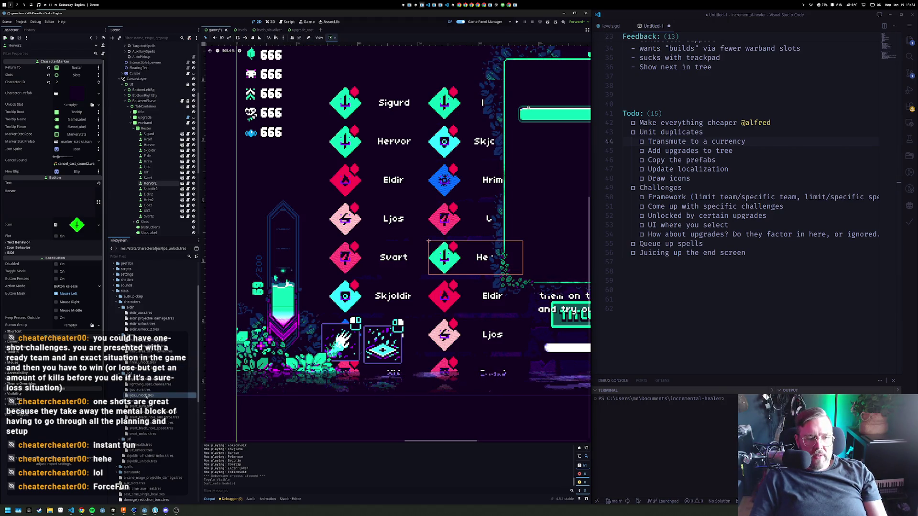
pyautogui.hotkey('ctrl', 'd')
pyautogui.press('Right')
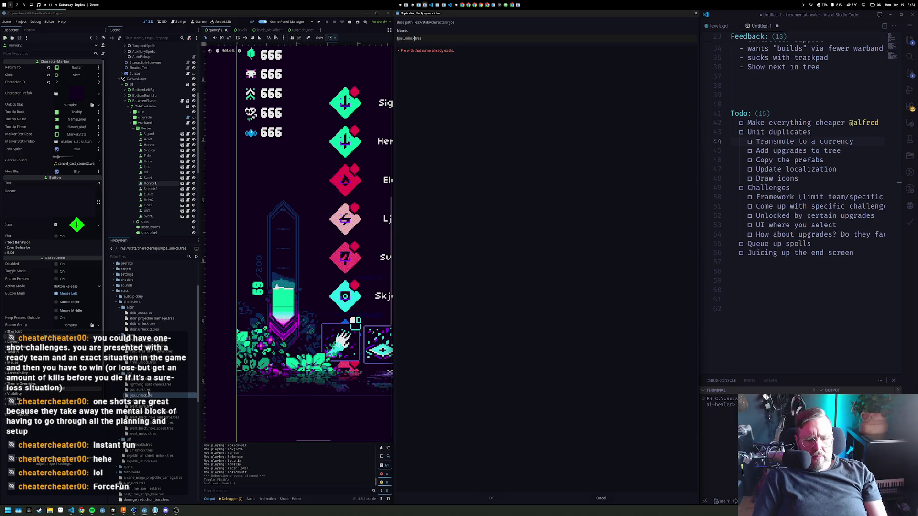
pyautogui.write('_2')
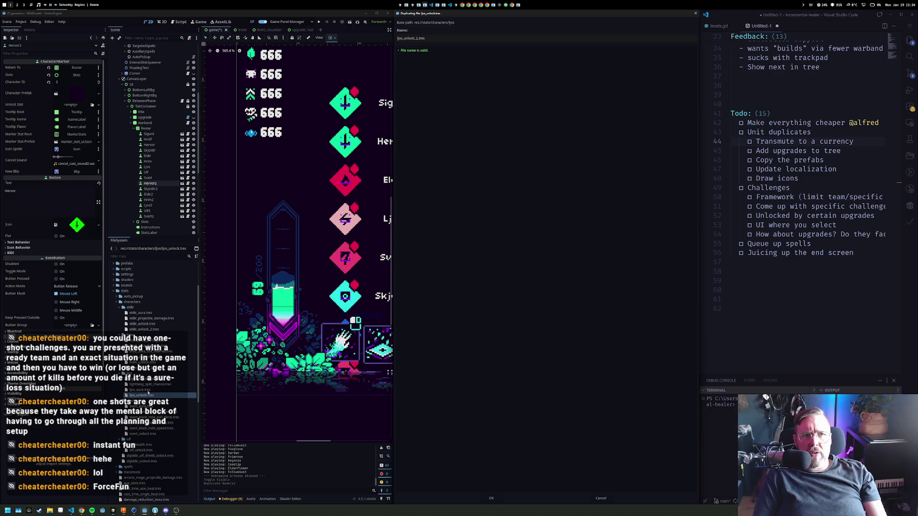
pyautogui.press('Return')
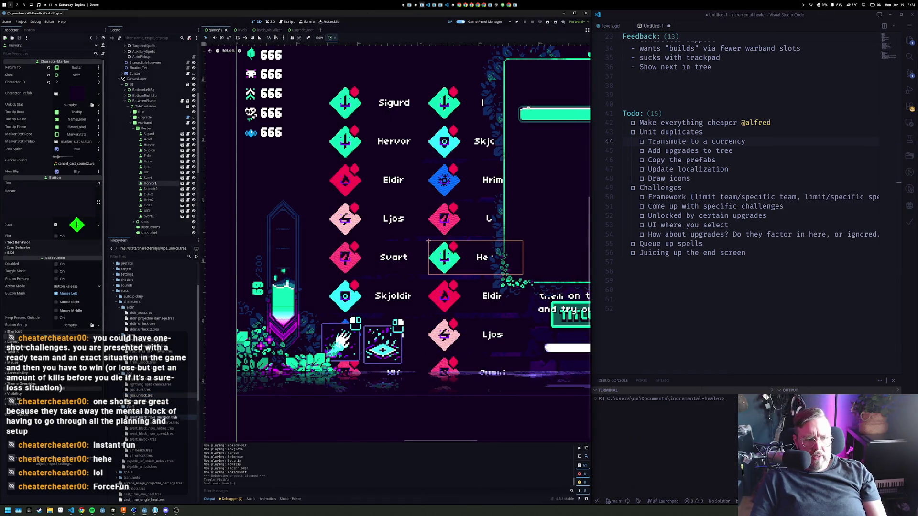
# Duplicate svart_unlock.tres as svart_unlock_2.tres
pyautogui.scroll(-3, 175, 418)
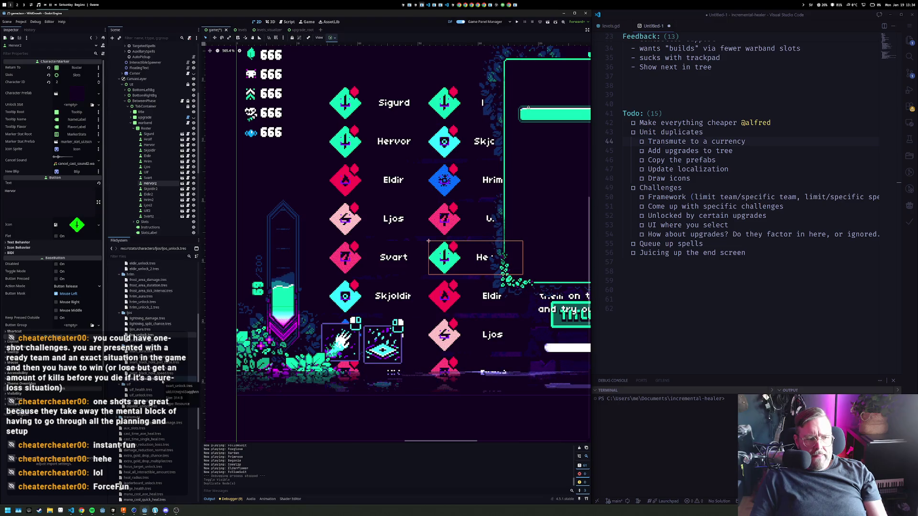
pyautogui.click(162, 379)
pyautogui.hotkey('ctrl', 'd')
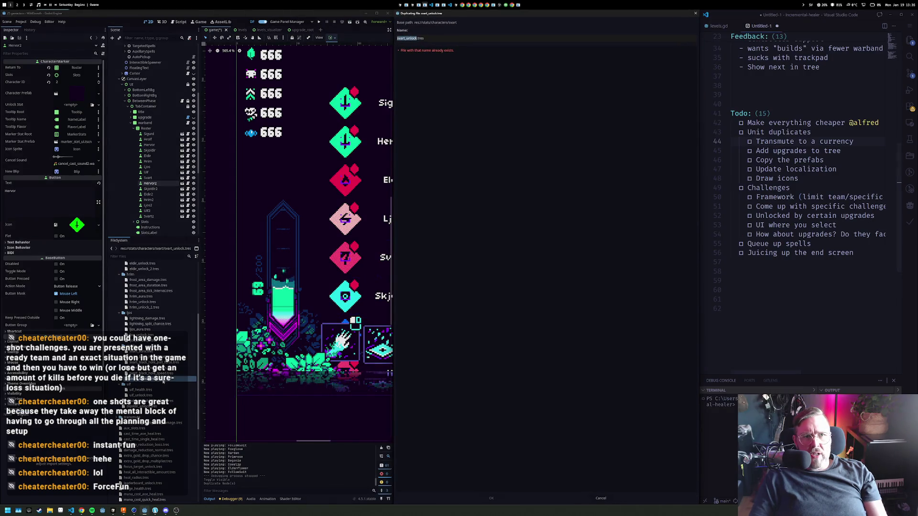
pyautogui.write('_2')
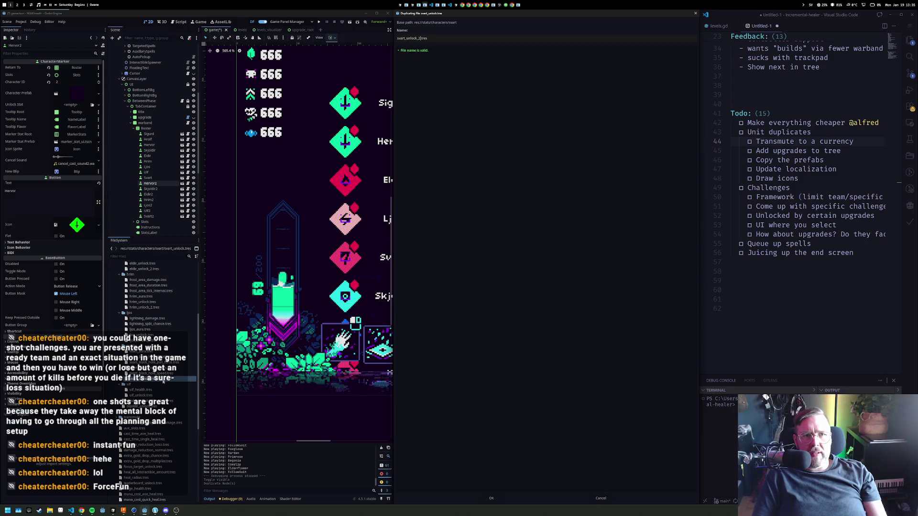
pyautogui.press('Return')
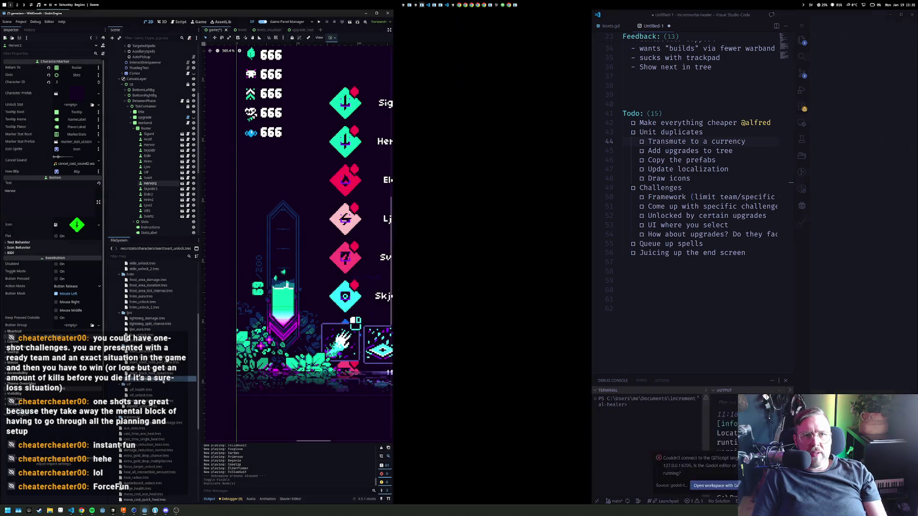
pyautogui.click(171, 400)
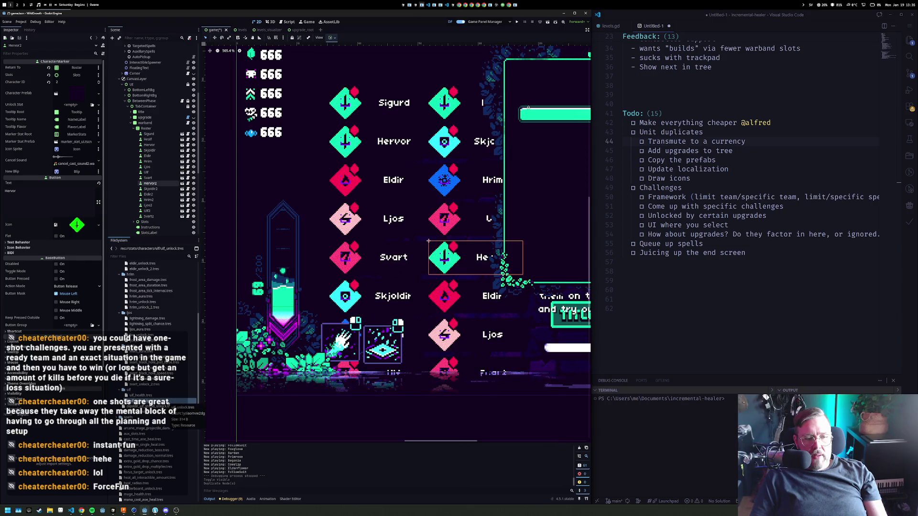
# Duplicate ulf_unlock.tres as ulf_unlock_2.tres and run the duplicate prompt for skjoldir_unlock.tres
pyautogui.hotkey('ctrl', 'd')
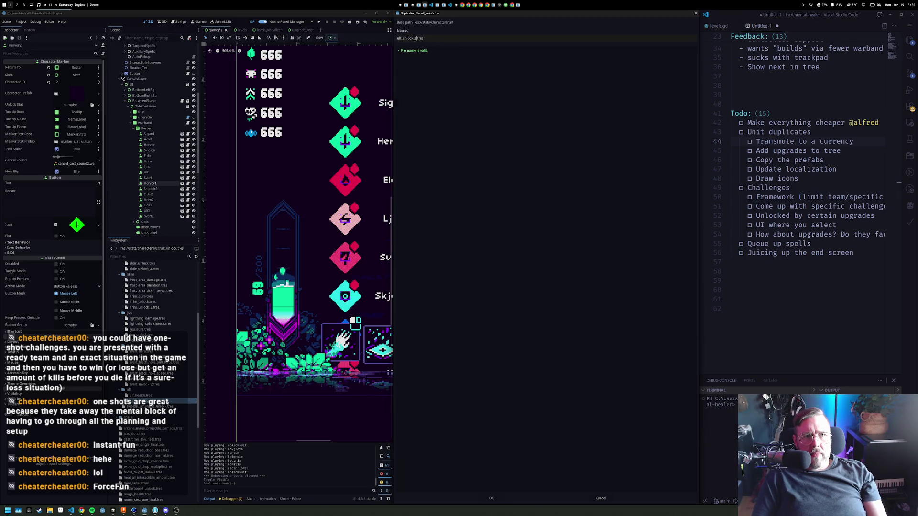
pyautogui.press('Return')
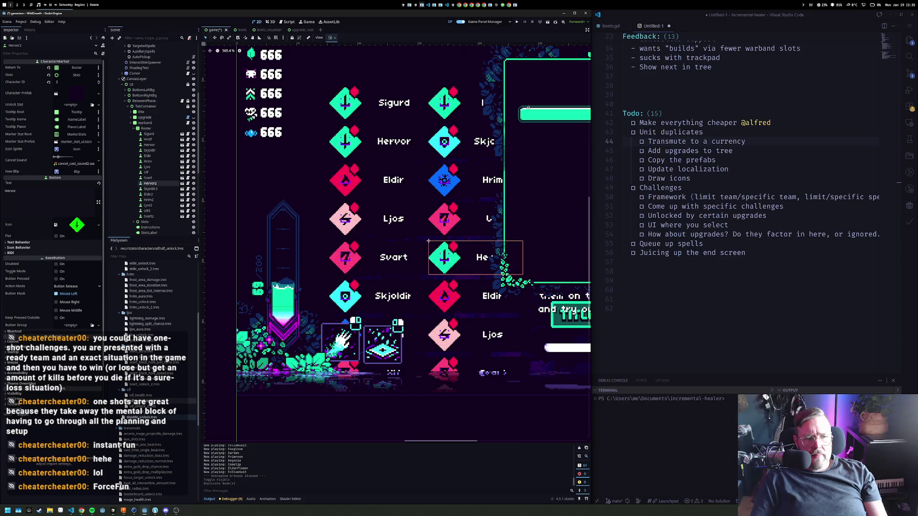
pyautogui.click(141, 417)
pyautogui.hotkey('ctrl', 'd')
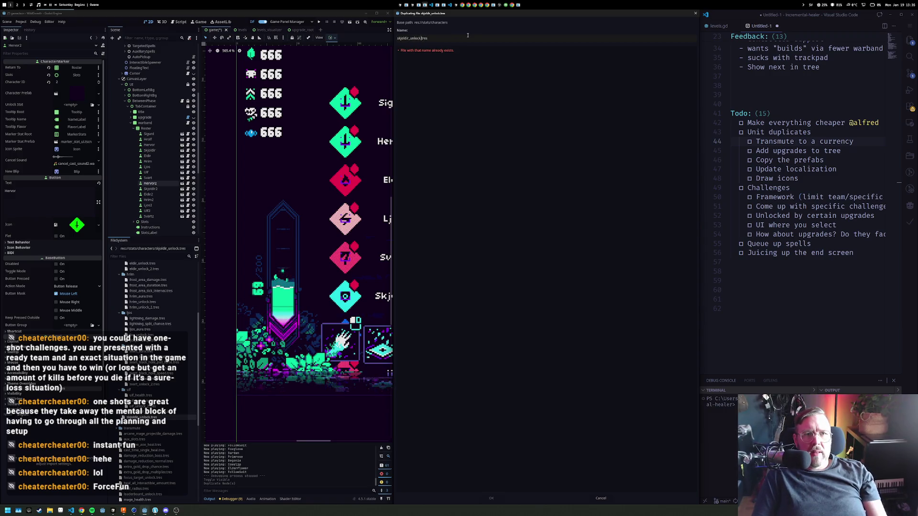
pyautogui.press('Return')
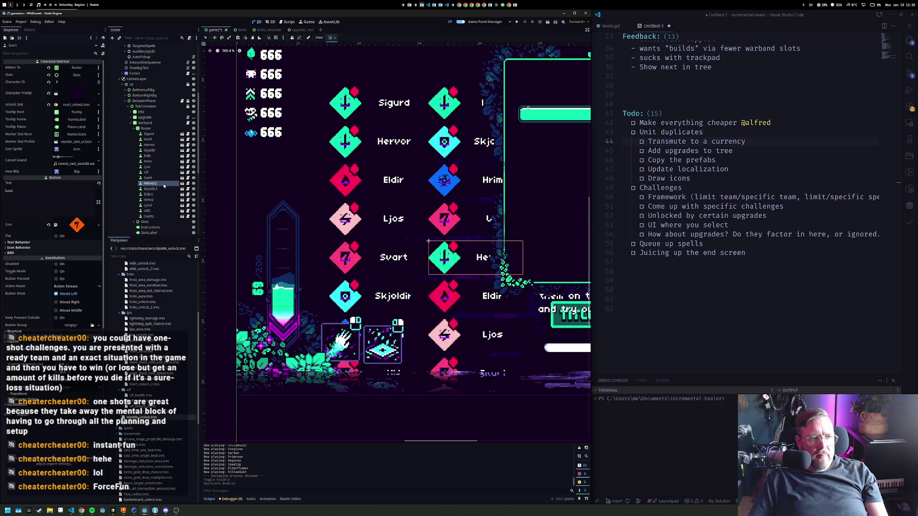
# Duplicate the unit's unlock stat .tres file under a new name
pyautogui.click(92, 105)
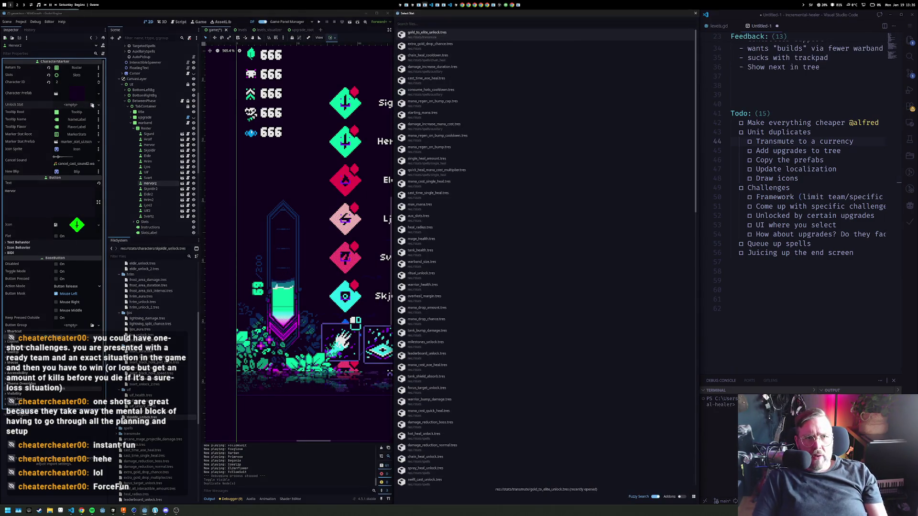
pyautogui.press('Escape')
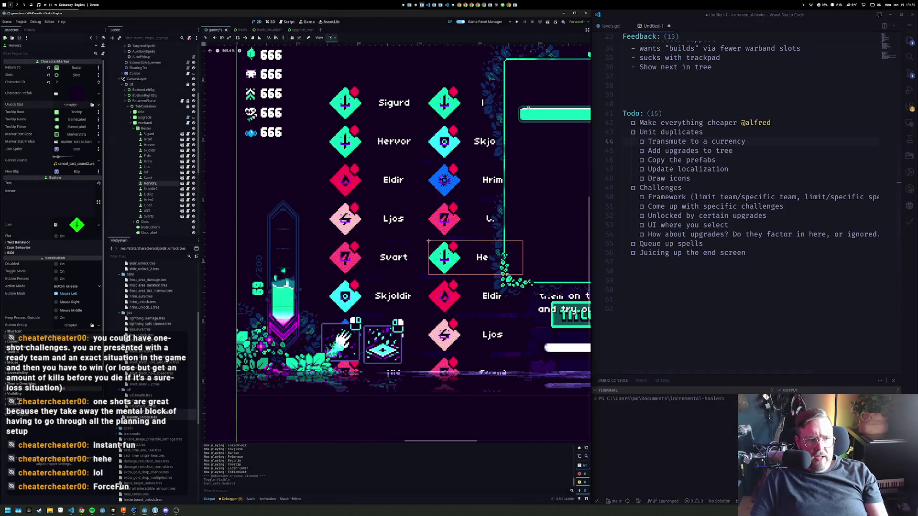
pyautogui.click(150, 424)
pyautogui.hotkey('ctrl', 'd')
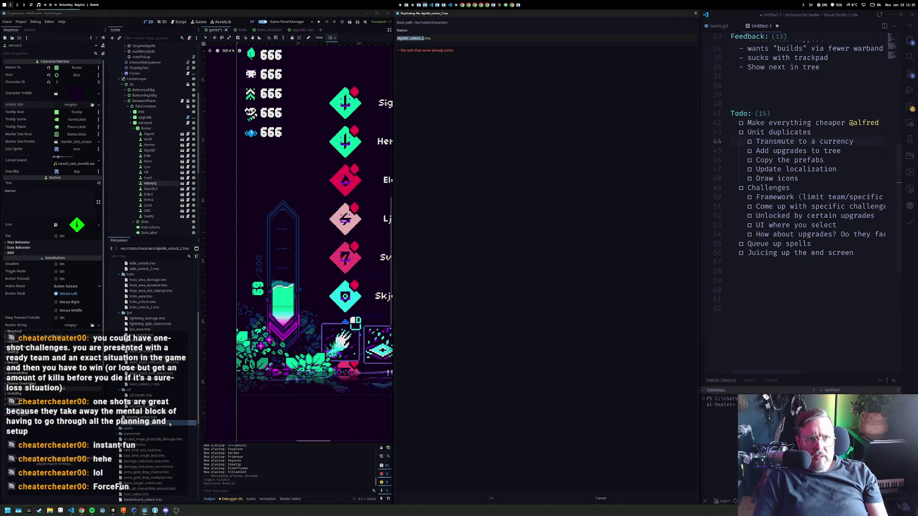
pyautogui.write('wo')
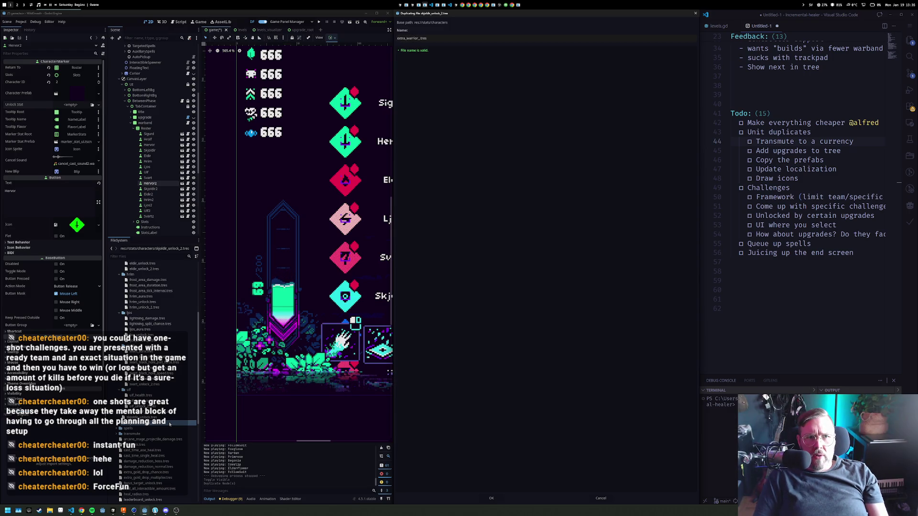
pyautogui.press('Return')
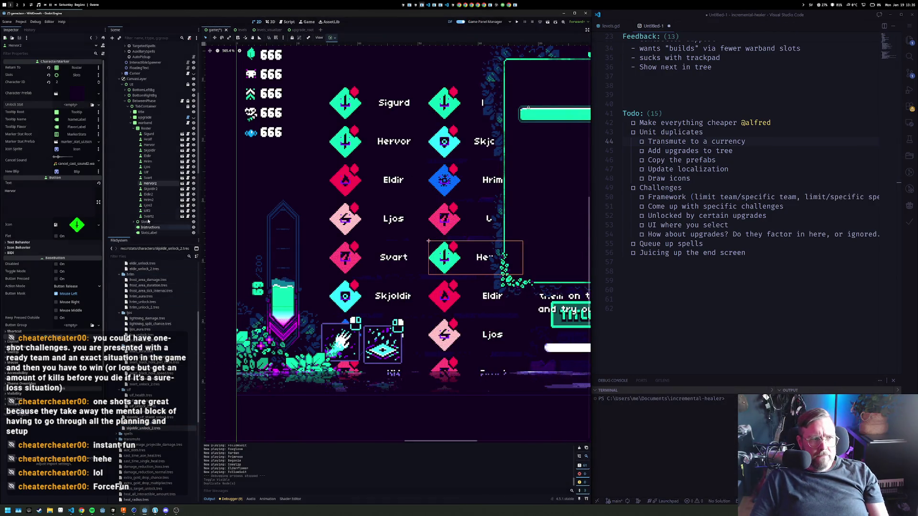
# Quick Load extra_warrior_unlock.tres into Hervor2's Unlock Stat property
pyautogui.click(151, 178)
pyautogui.click(156, 184)
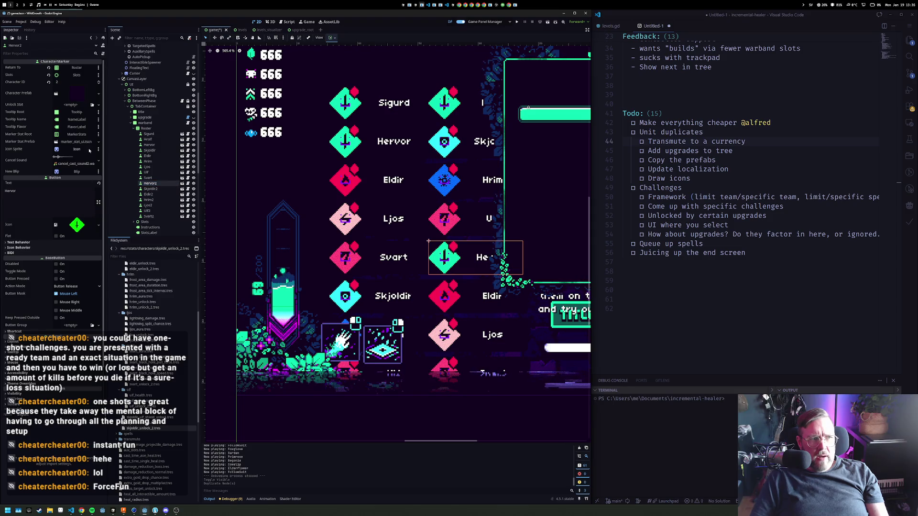
pyautogui.click(91, 105)
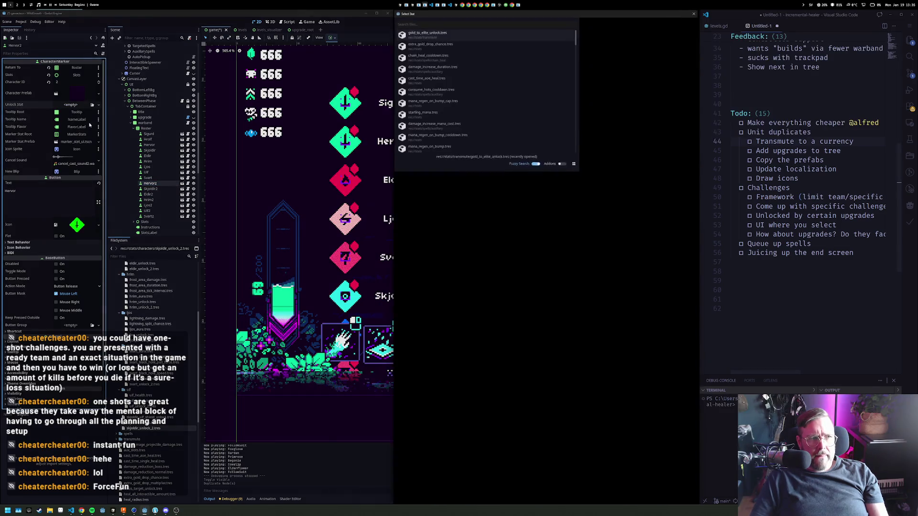
pyautogui.write('extra')
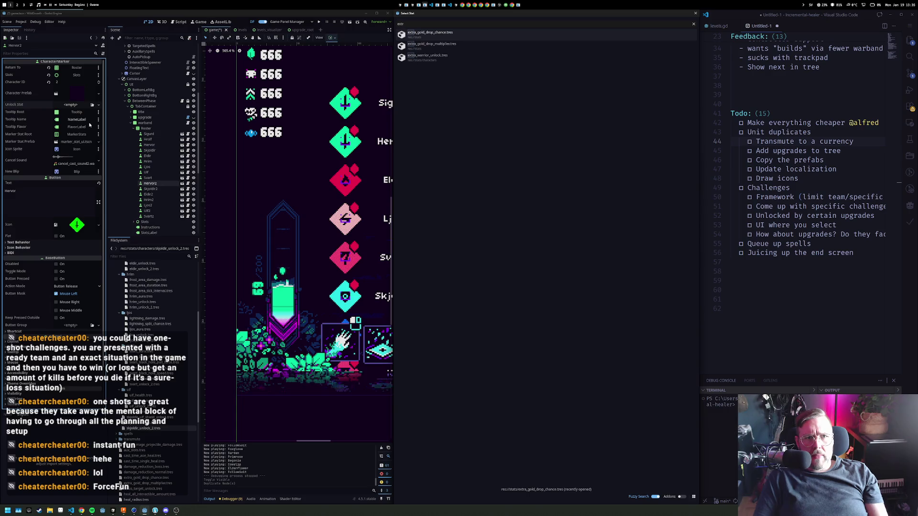
pyautogui.press('Up')
pyautogui.press('Down')
pyautogui.press('Up')
pyautogui.press('Return')
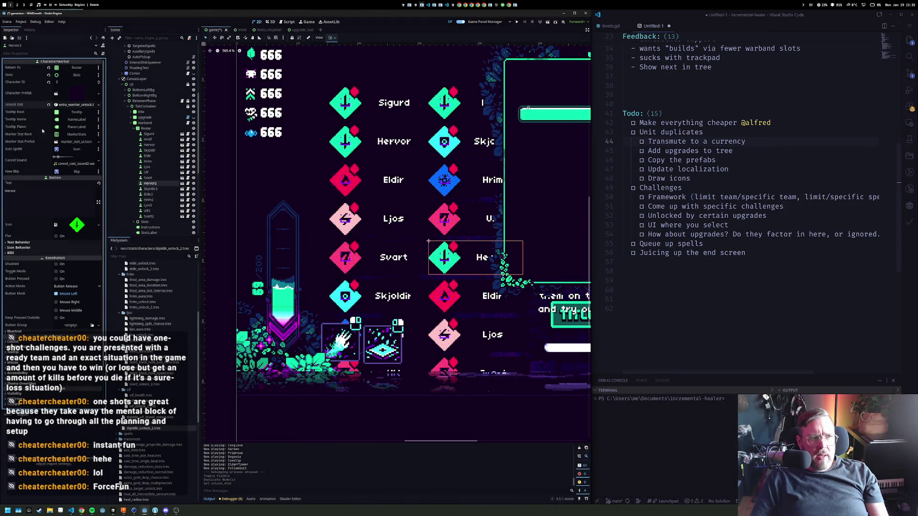
pyautogui.click(150, 189)
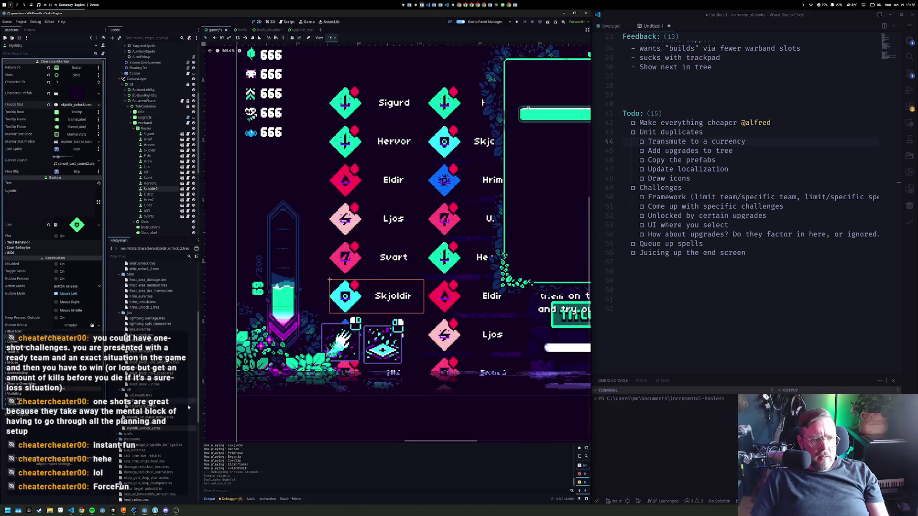
pyautogui.scroll(2, 155, 308)
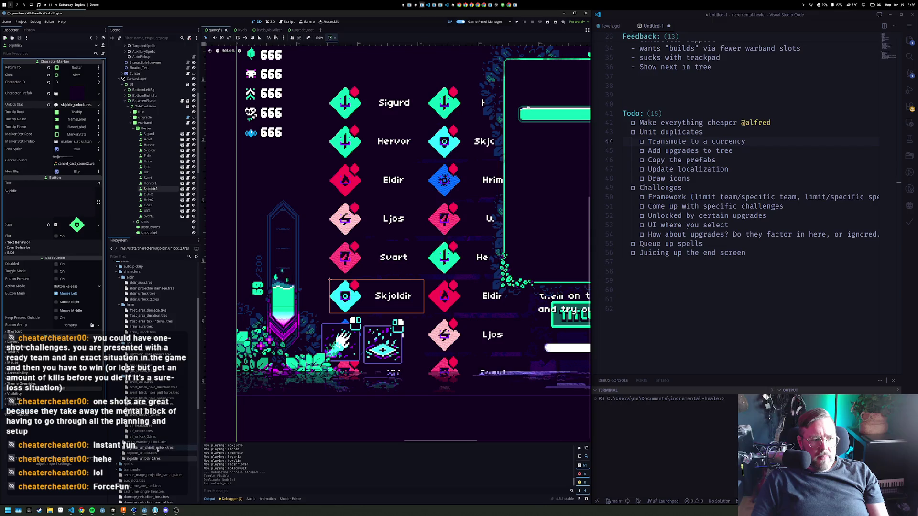
# Assign the skjoldir, eldir, hrim and ljos _unlock_2.tres files to their duplicate markers' Unlock Stat
pyautogui.moveTo(152, 459); pyautogui.dragTo(76, 105)
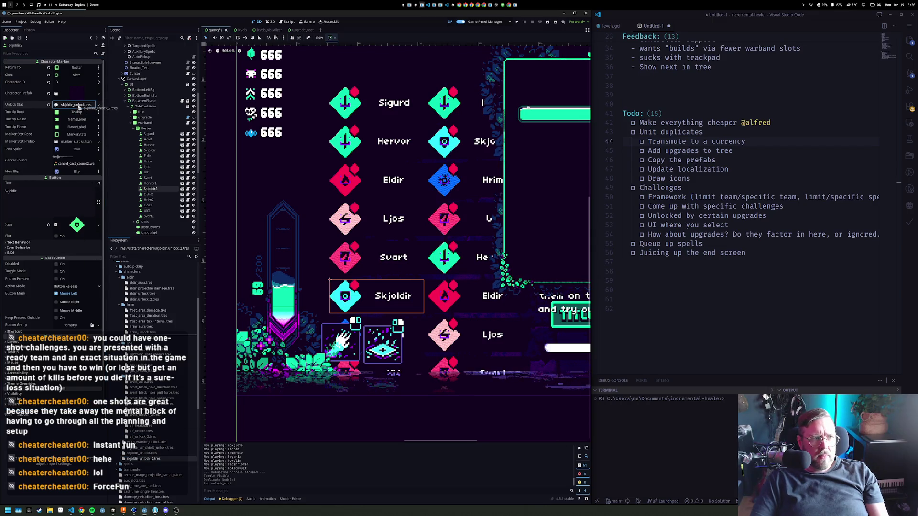
pyautogui.click(161, 196)
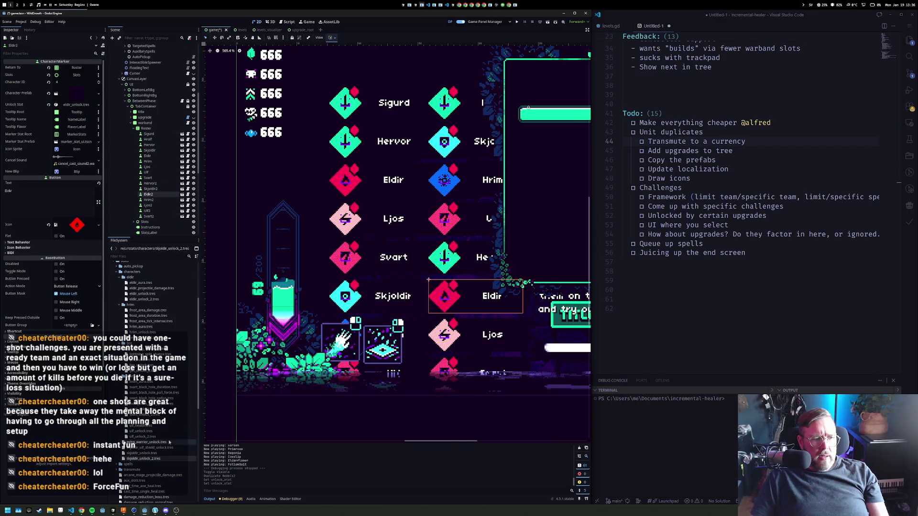
pyautogui.moveTo(144, 299); pyautogui.dragTo(80, 106)
pyautogui.click(158, 198)
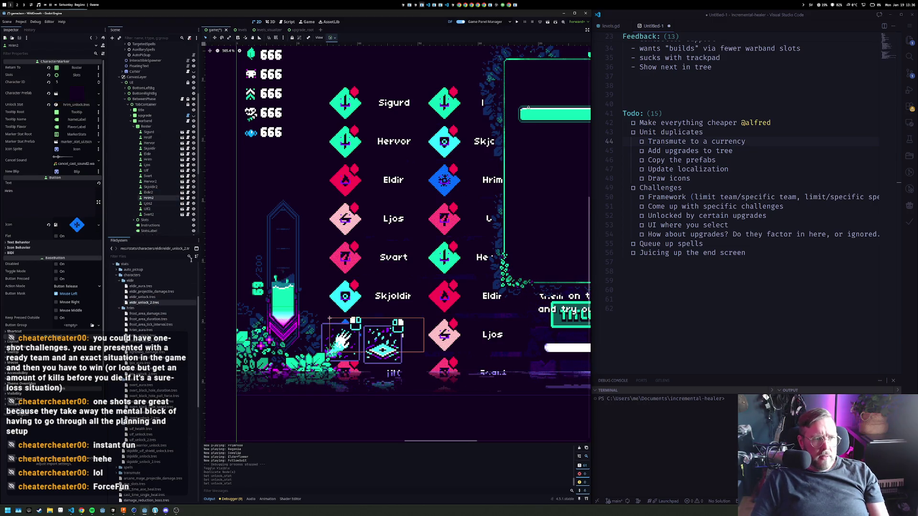
pyautogui.moveTo(144, 343)
pyautogui.mouseDown()
pyautogui.moveTo(95, 104)
pyautogui.moveTo(87, 107)
pyautogui.mouseUp()
pyautogui.click(148, 202)
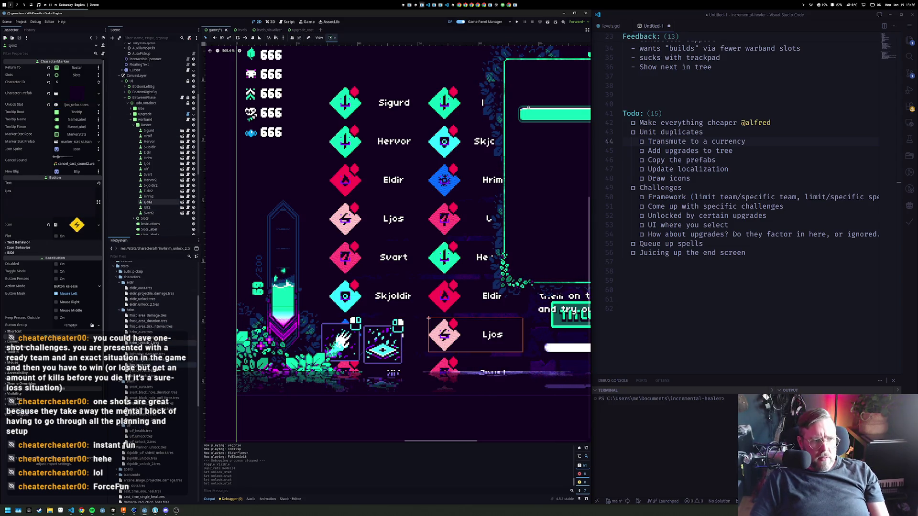
pyautogui.moveTo(144, 375)
pyautogui.mouseDown()
pyautogui.moveTo(144, 230)
pyautogui.moveTo(89, 106)
pyautogui.mouseUp()
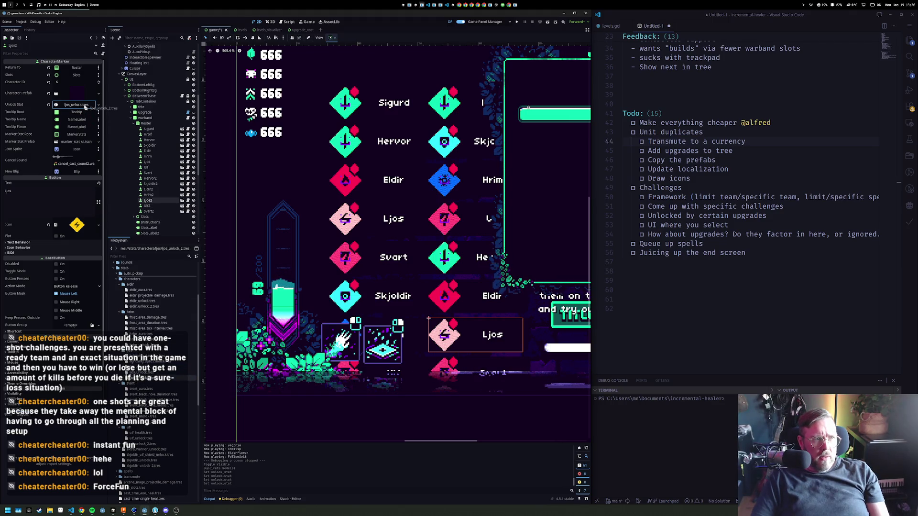
# Assign ulf_unlock_2.tres to Ulf2 and svart_unlock_2.tres to Svart2, then save the scene
pyautogui.click(147, 205)
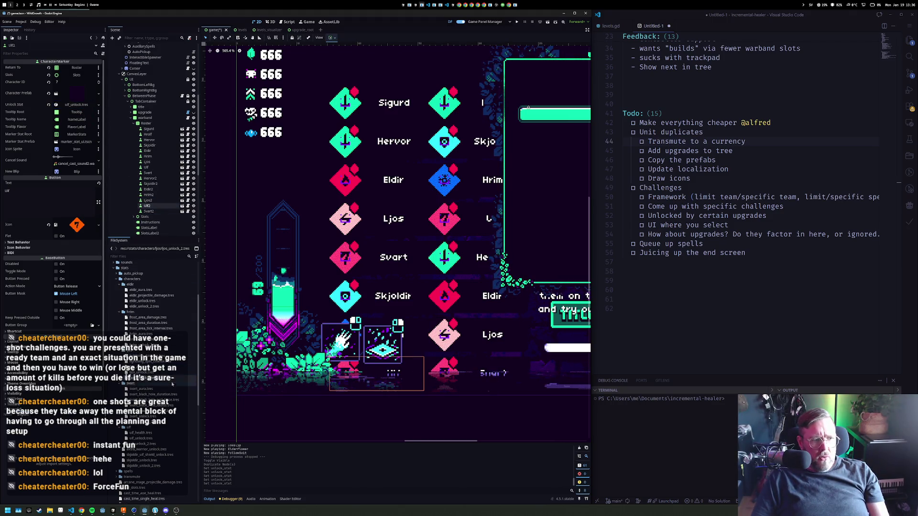
pyautogui.moveTo(143, 443); pyautogui.dragTo(88, 105)
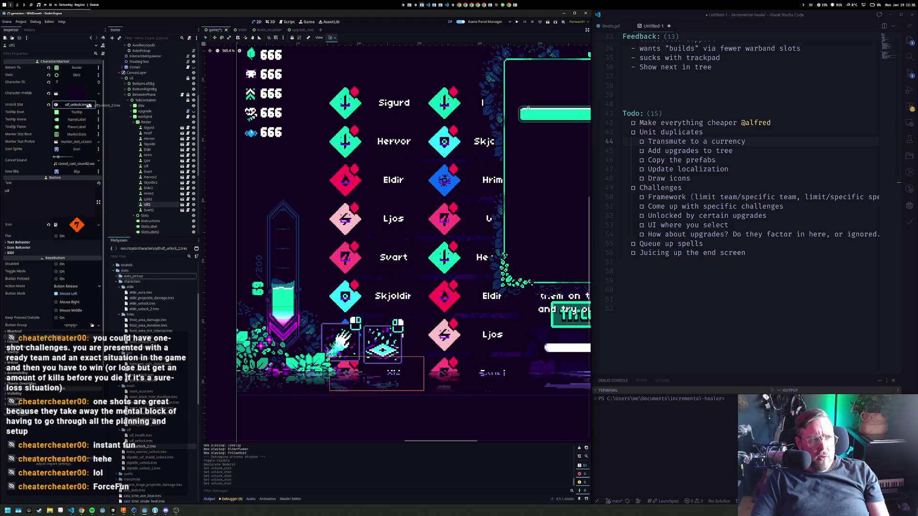
pyautogui.click(153, 211)
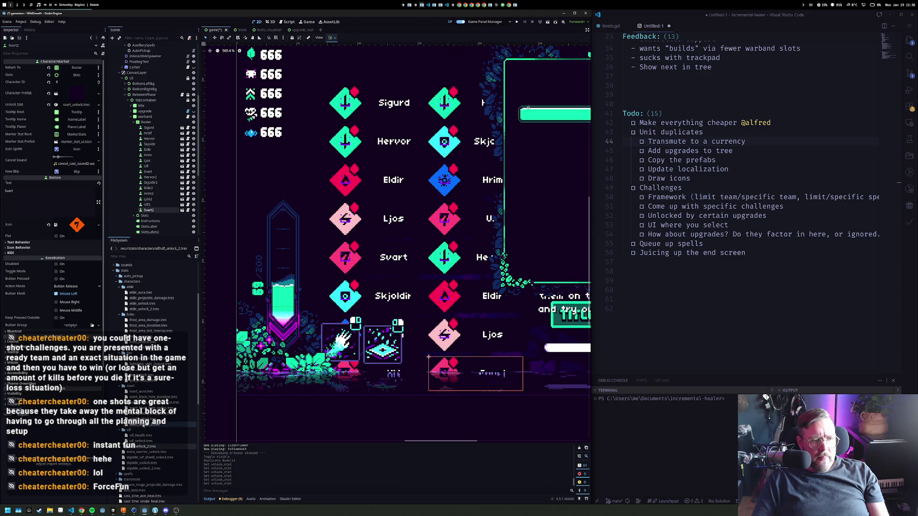
pyautogui.moveTo(144, 424); pyautogui.dragTo(76, 104)
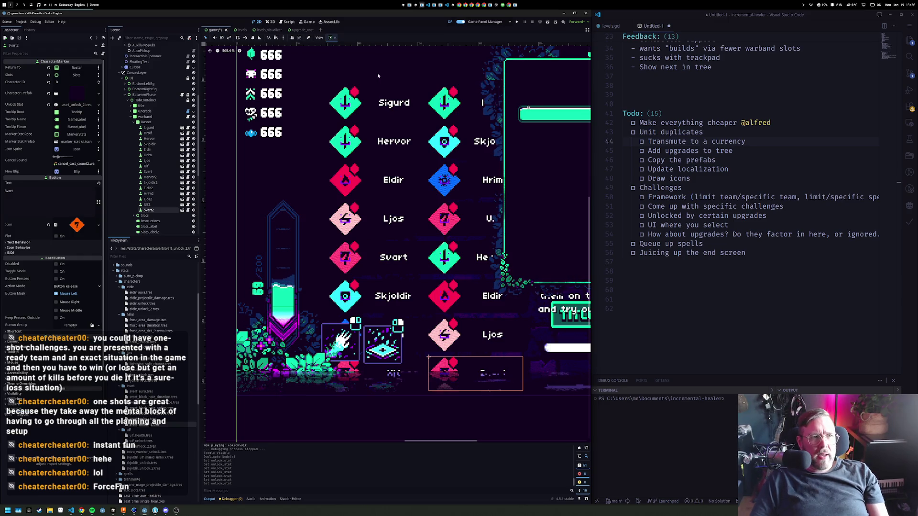
pyautogui.hotkey('ctrl', 's')
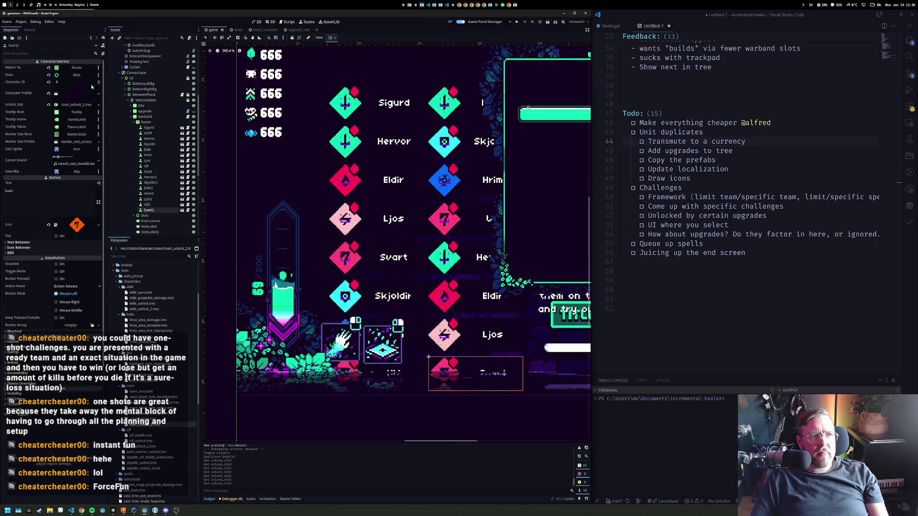
# Compare the Svart and Ulf marker settings, then edit Hervor2's Character ID
pyautogui.click(155, 171)
pyautogui.click(157, 178)
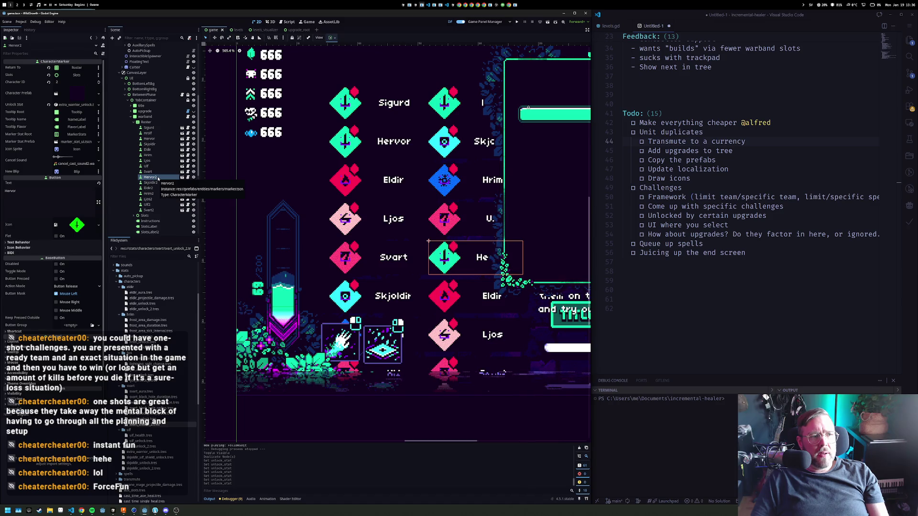
pyautogui.click(156, 170)
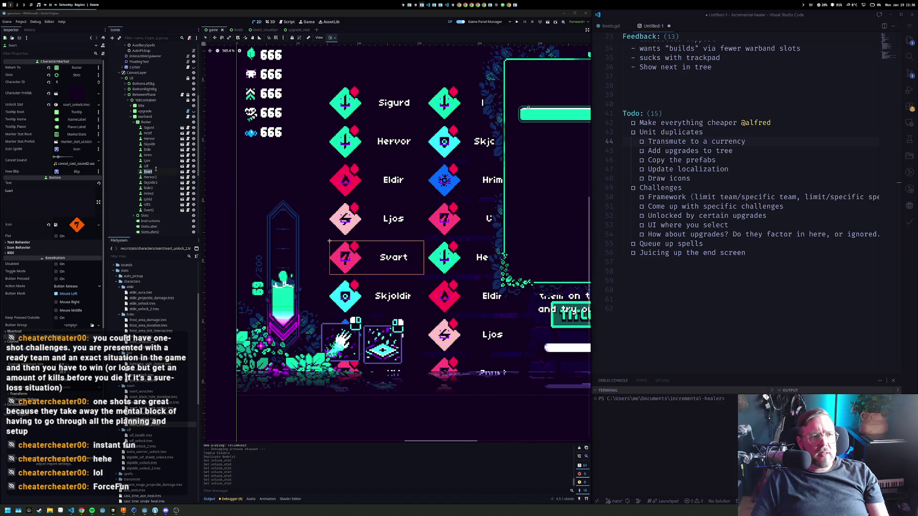
pyautogui.click(158, 166)
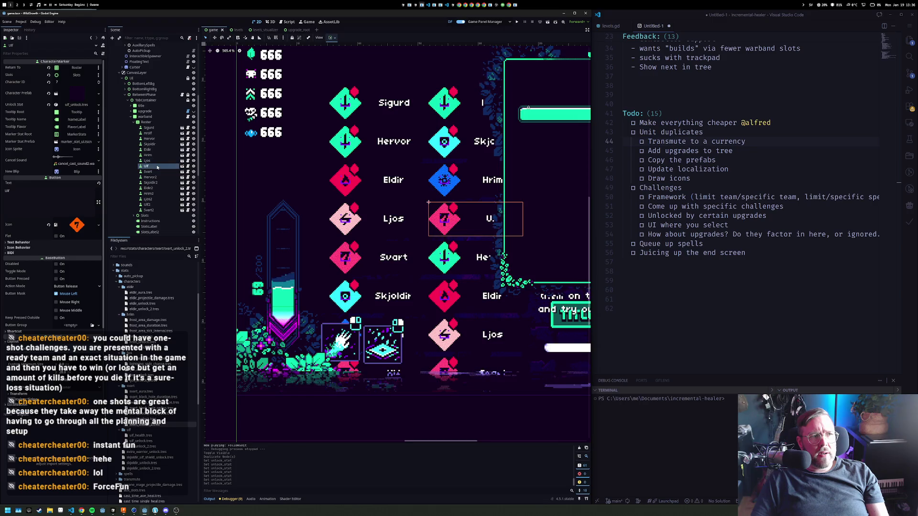
pyautogui.click(160, 171)
pyautogui.click(158, 177)
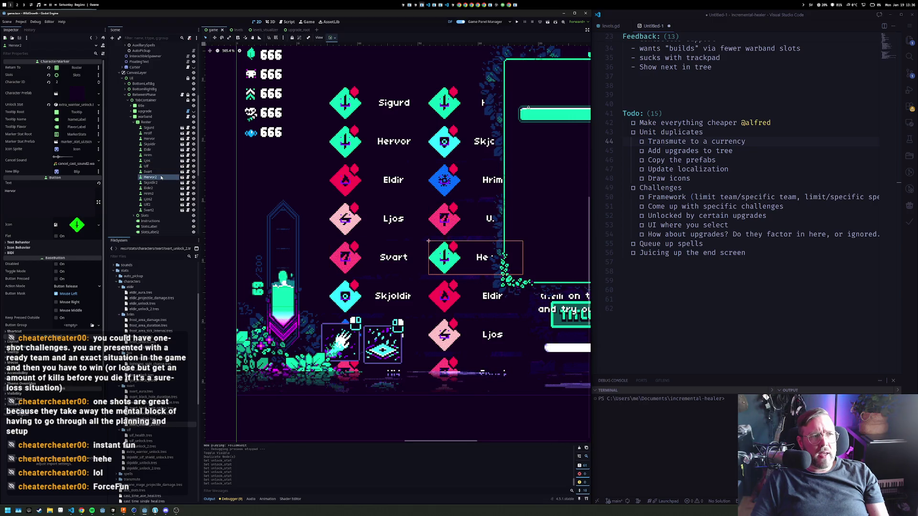
pyautogui.click(84, 82)
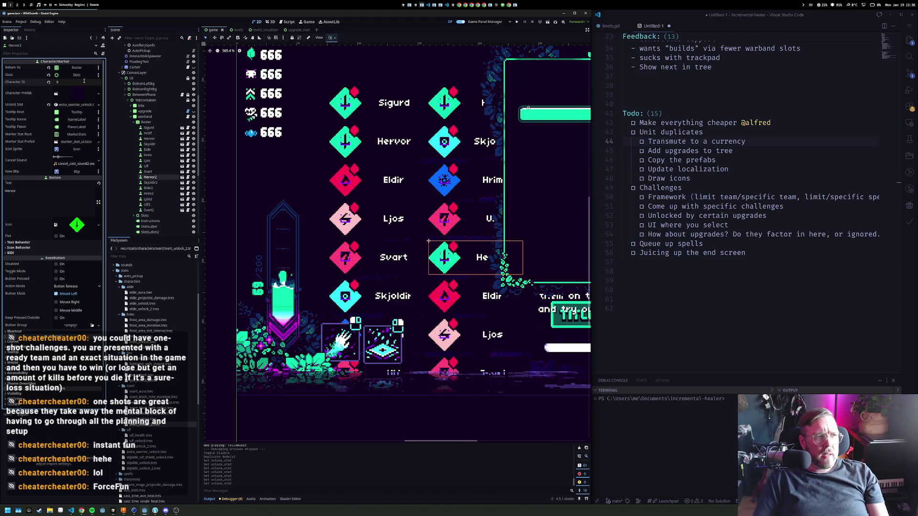
# Edit the Character IDs of the Skjoldir2, Hrim2 and Ljos2 markers
pyautogui.click(153, 183)
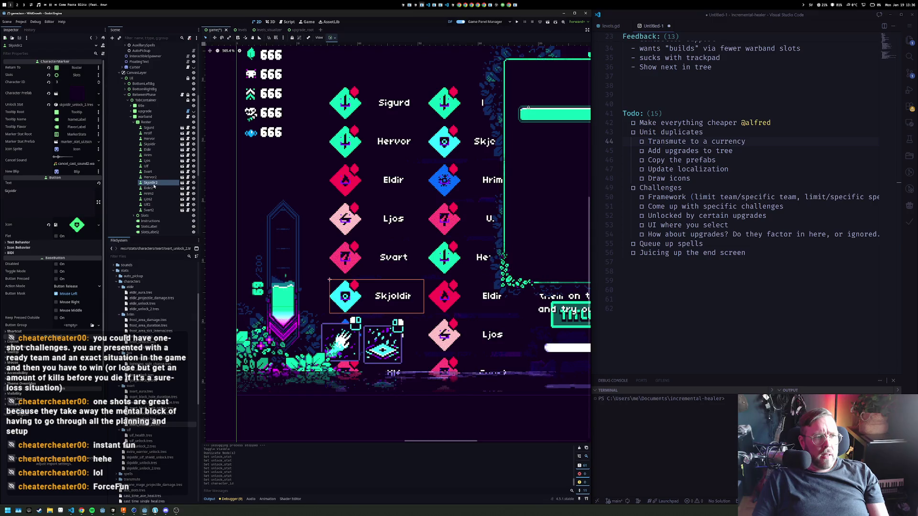
pyautogui.click(77, 82)
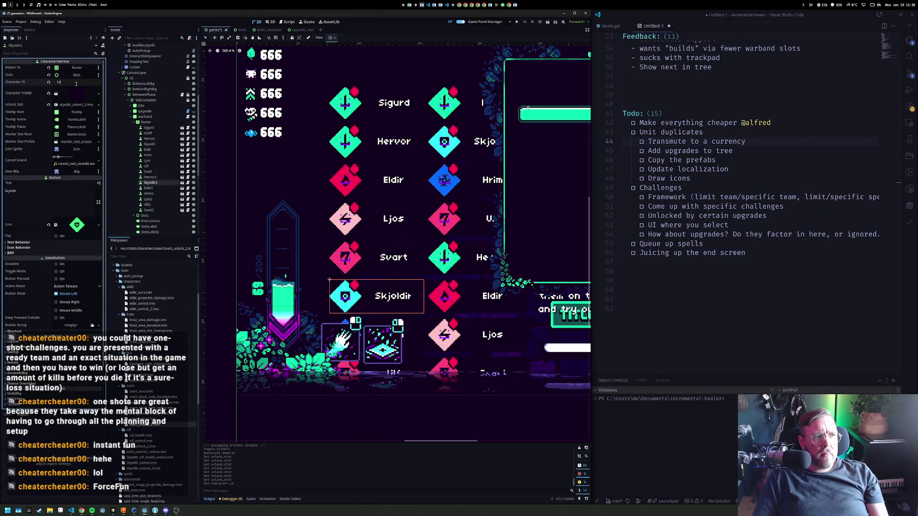
pyautogui.click(148, 188)
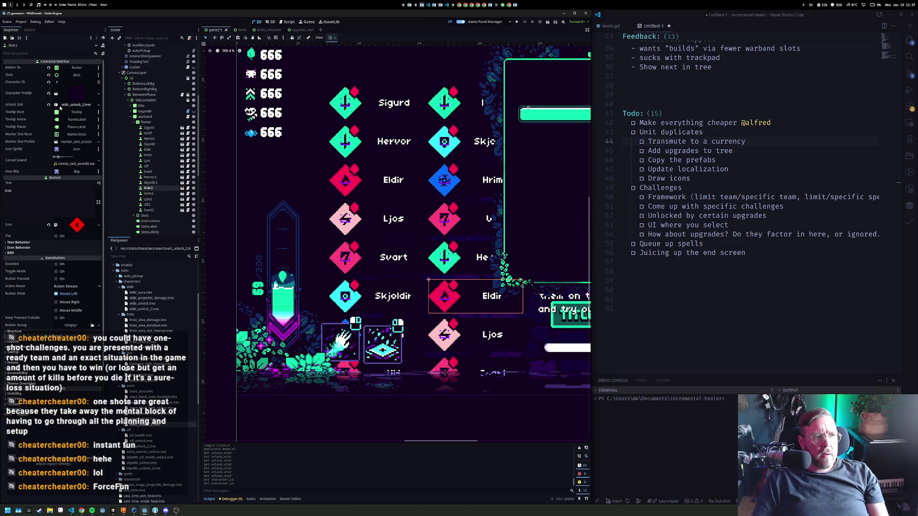
pyautogui.press('Down')
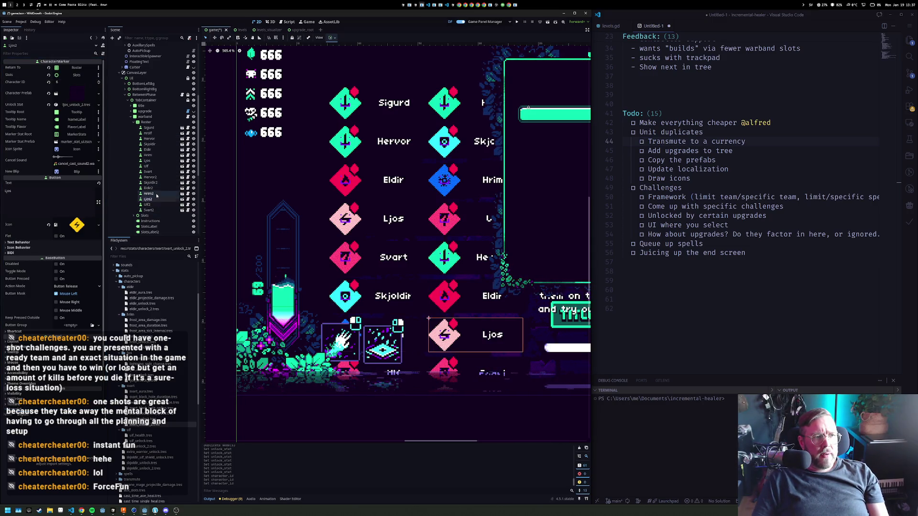
pyautogui.click(69, 81)
pyautogui.click(148, 199)
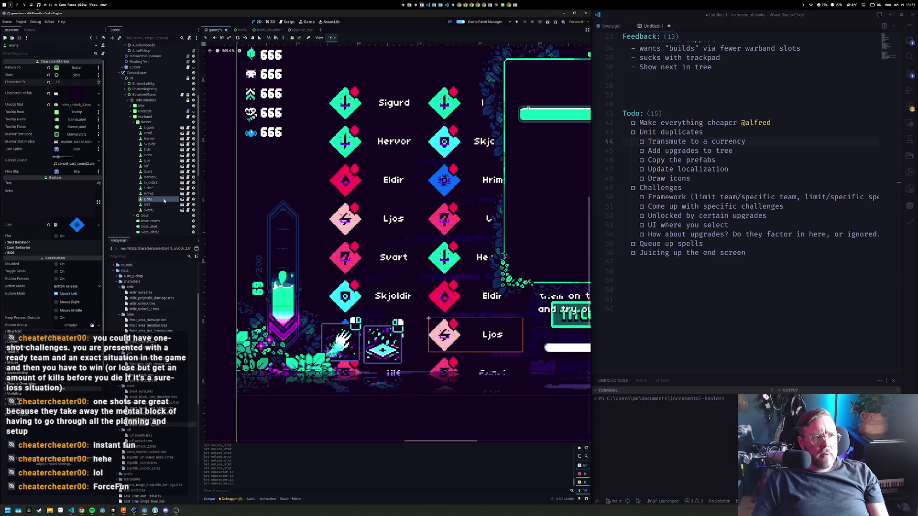
pyautogui.click(73, 83)
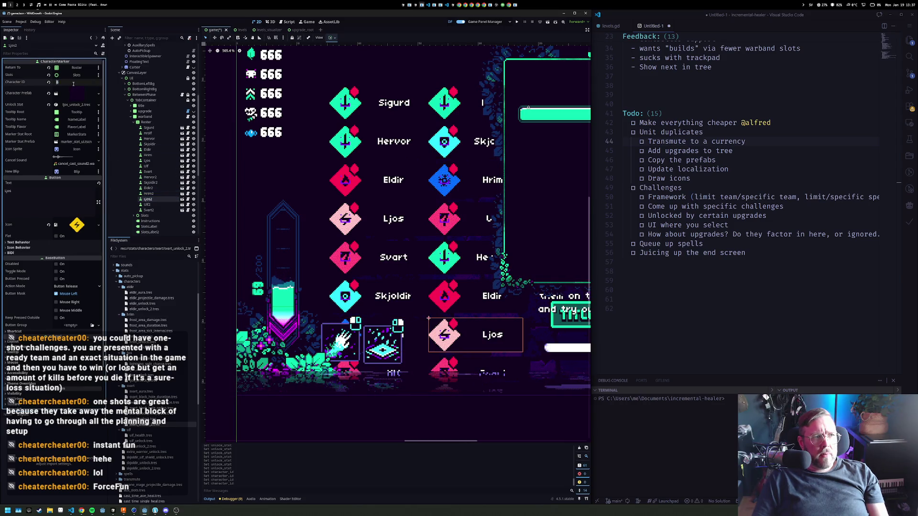
# Edit the Ulf2 and Svart2 Character IDs, save the game scene and run the game
pyautogui.click(147, 205)
pyautogui.click(67, 83)
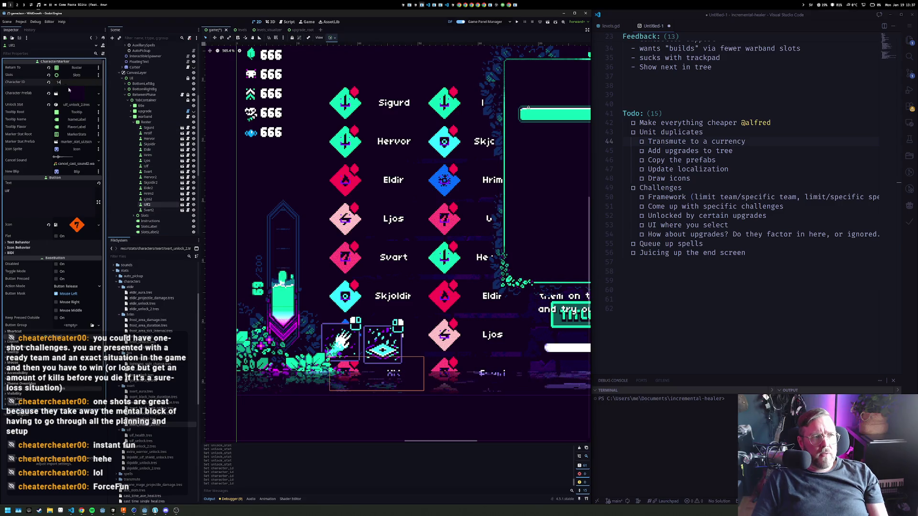
pyautogui.click(156, 210)
pyautogui.click(67, 82)
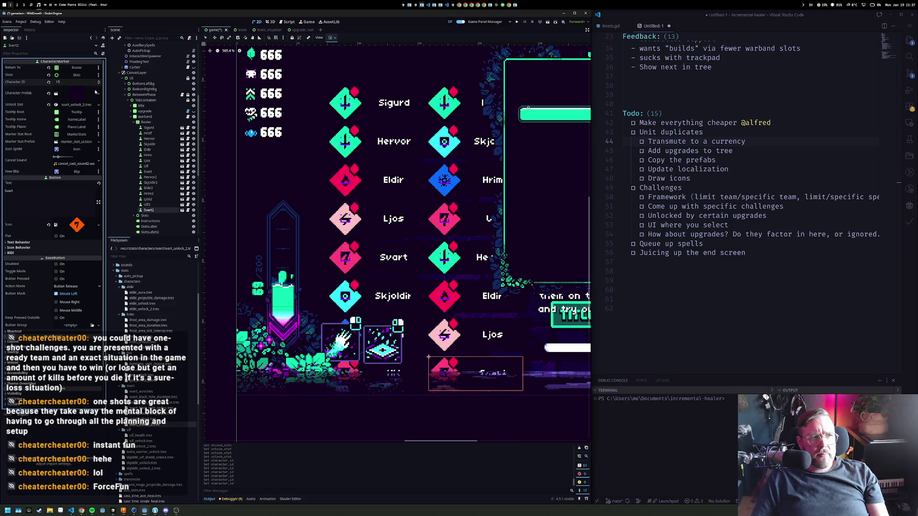
pyautogui.hotkey('ctrl', 's')
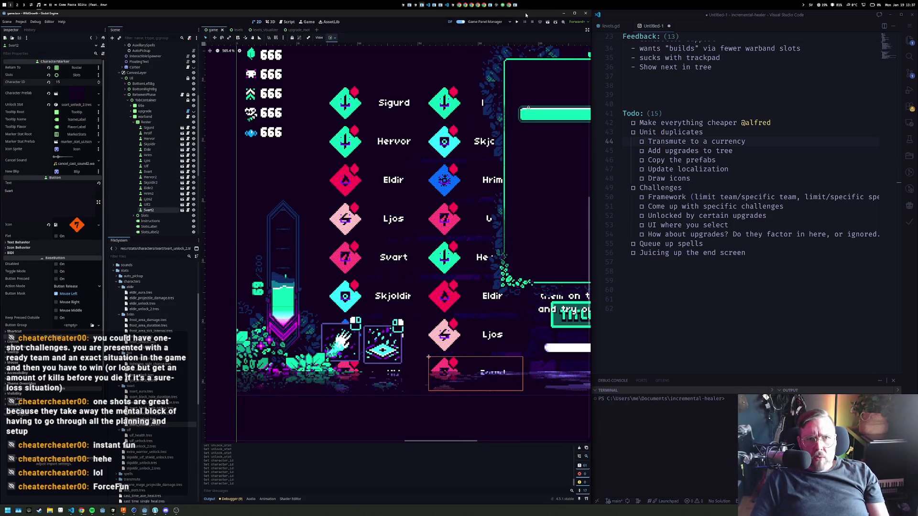
pyautogui.click(515, 23)
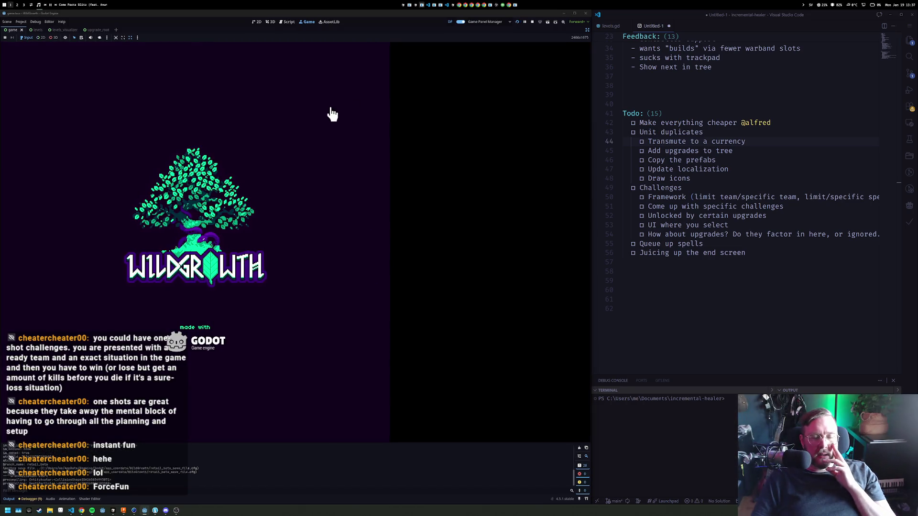
pyautogui.click(292, 94)
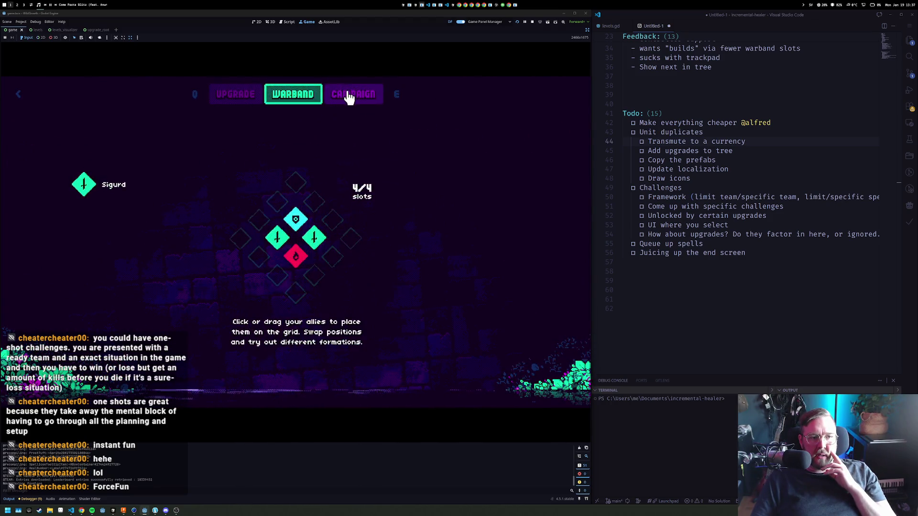
pyautogui.click(351, 94)
pyautogui.click(255, 98)
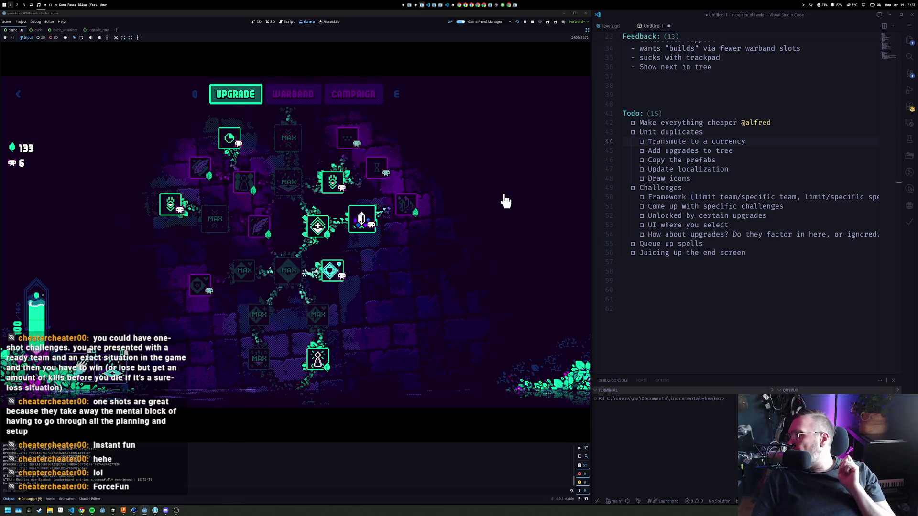
pyautogui.scroll(-3, 460, 243)
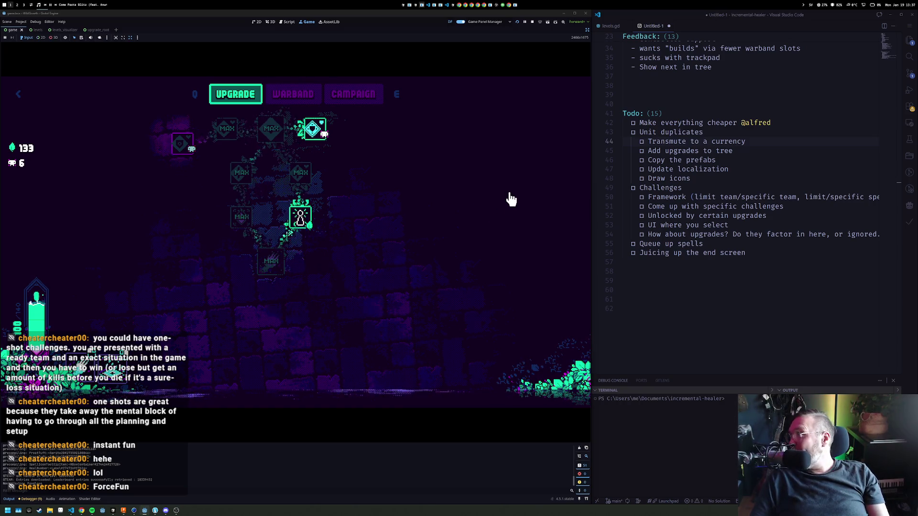
pyautogui.press('F8')
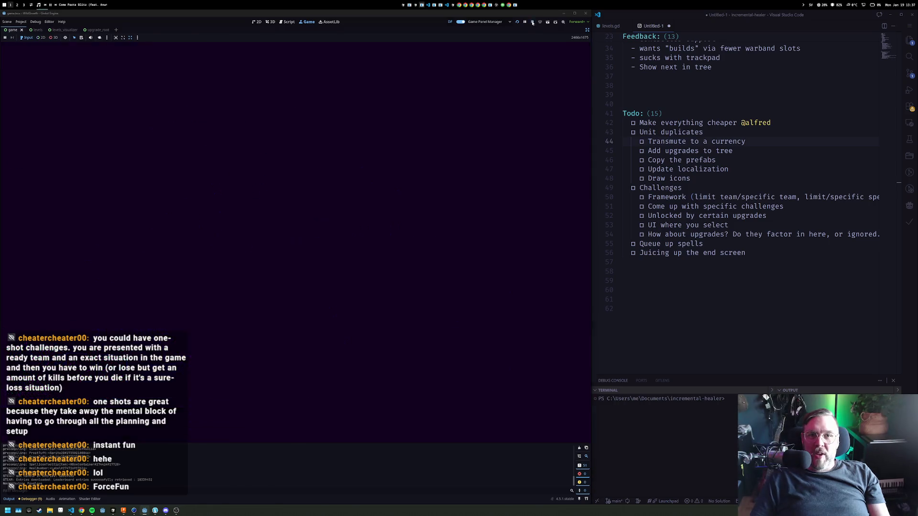
# In upgrade_root, duplicate the bottom 1000+ node as TankHealth4 under UpgradeRoot, centred below the tree
pyautogui.scroll(-10, 534, 103)
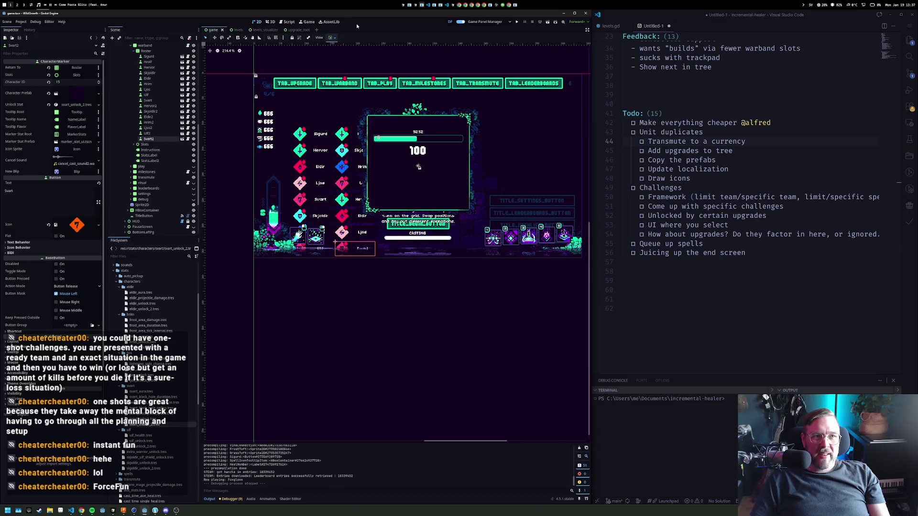
pyautogui.click(292, 30)
pyautogui.scroll(-6, 373, 178)
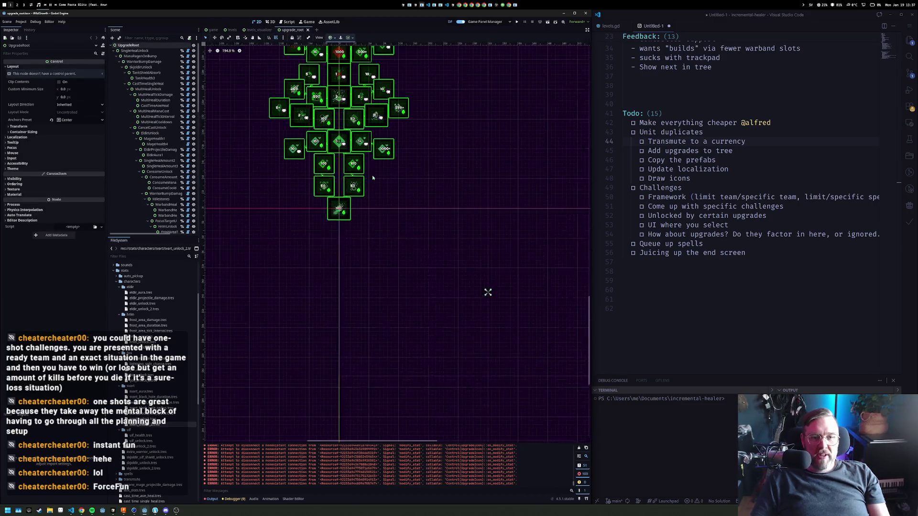
pyautogui.click(384, 147)
pyautogui.hotkey('ctrl', 'd')
pyautogui.moveTo(384, 147); pyautogui.dragTo(402, 246)
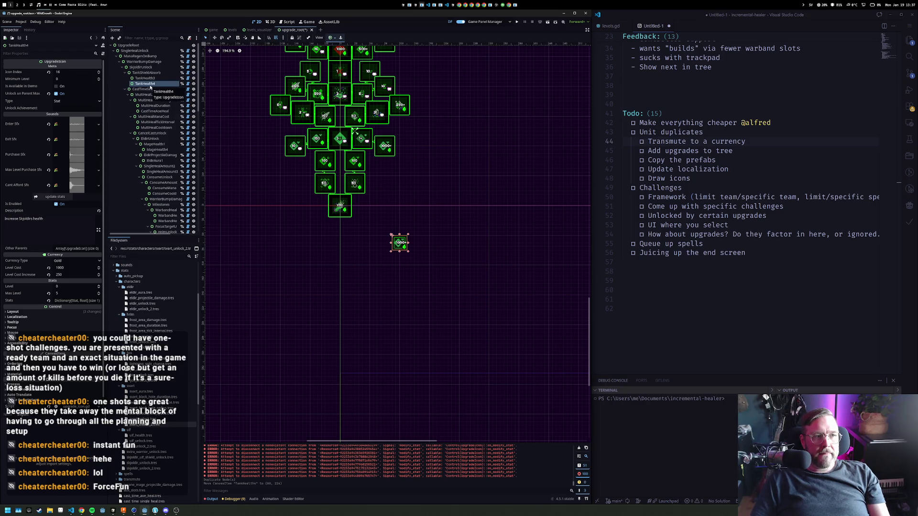
pyautogui.moveTo(149, 86); pyautogui.dragTo(141, 47)
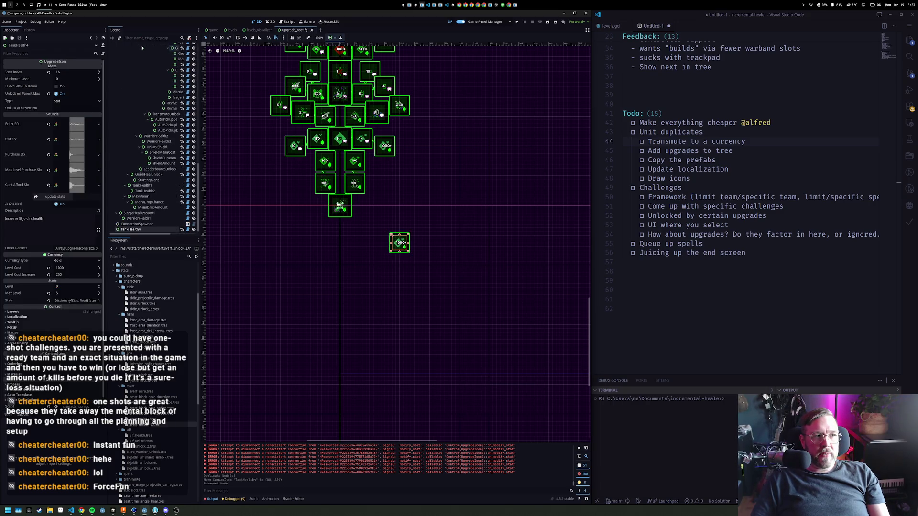
pyautogui.moveTo(378, 246)
pyautogui.mouseDown()
pyautogui.moveTo(363, 213)
pyautogui.moveTo(277, 253)
pyautogui.moveTo(343, 238)
pyautogui.mouseUp()
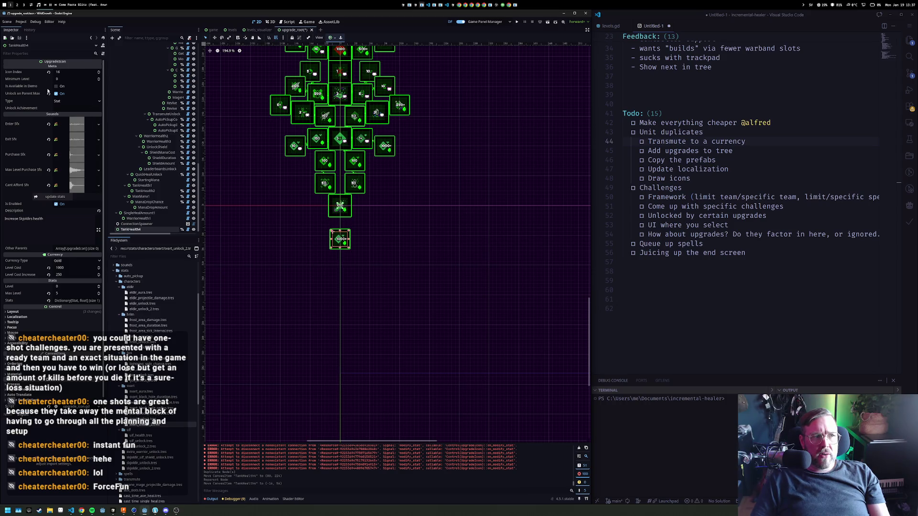
pyautogui.click(21, 21)
pyautogui.click(34, 29)
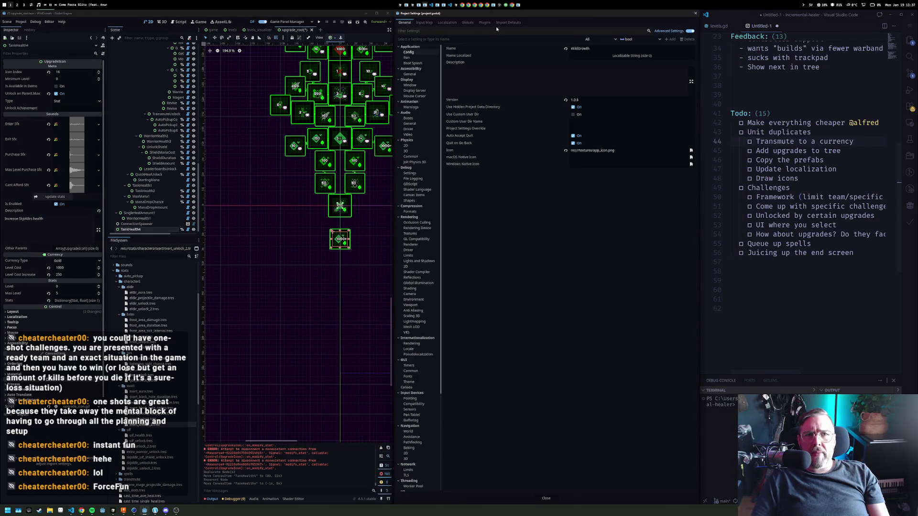
pyautogui.click(468, 22)
pyautogui.click(445, 22)
pyautogui.click(435, 23)
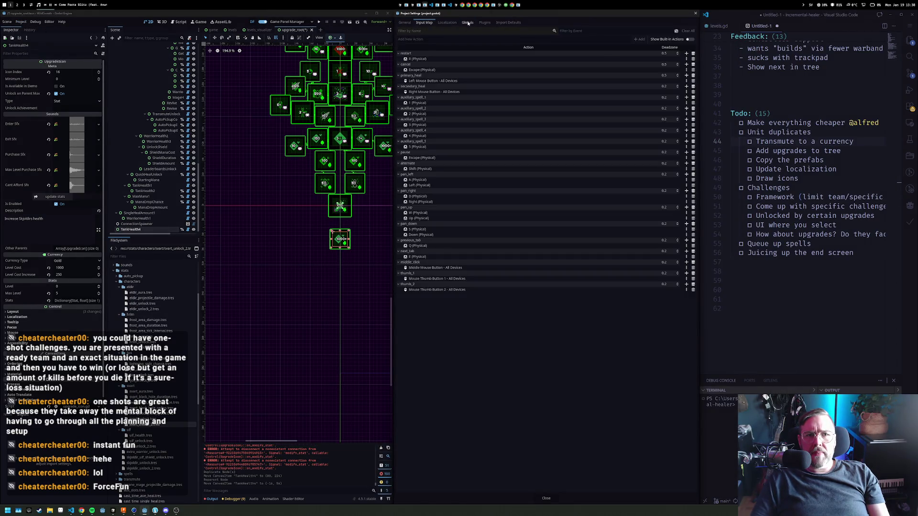
pyautogui.click(485, 22)
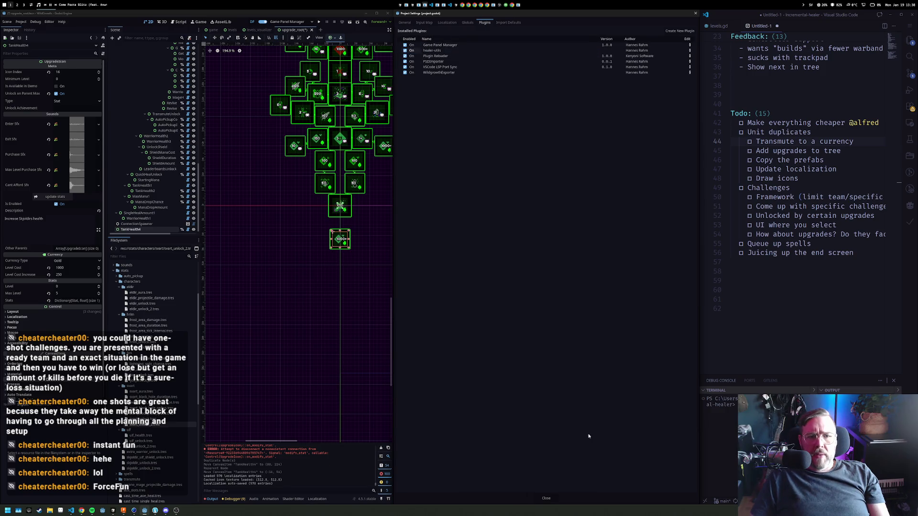
pyautogui.click(546, 498)
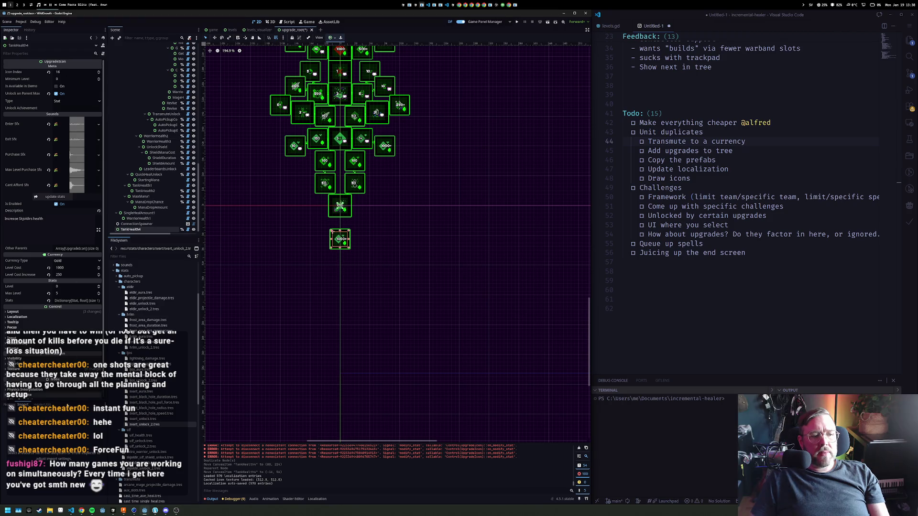
pyautogui.click(130, 230)
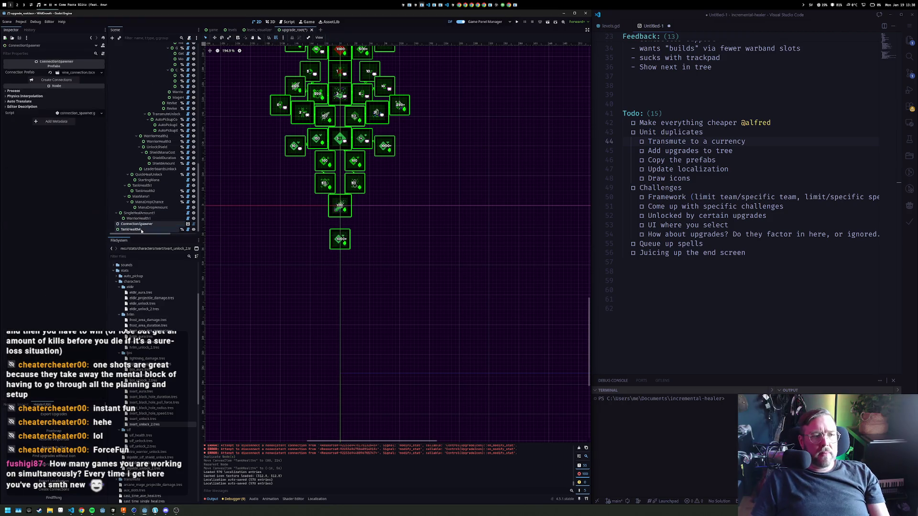
# Give the copied node icon index 128 and rename it ExtraWarriorUnlock
pyautogui.click(67, 80)
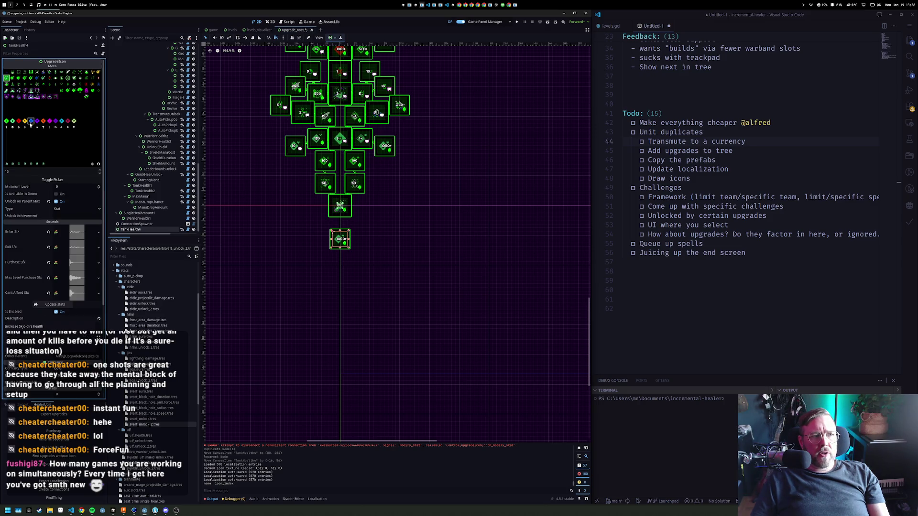
pyautogui.click(6, 122)
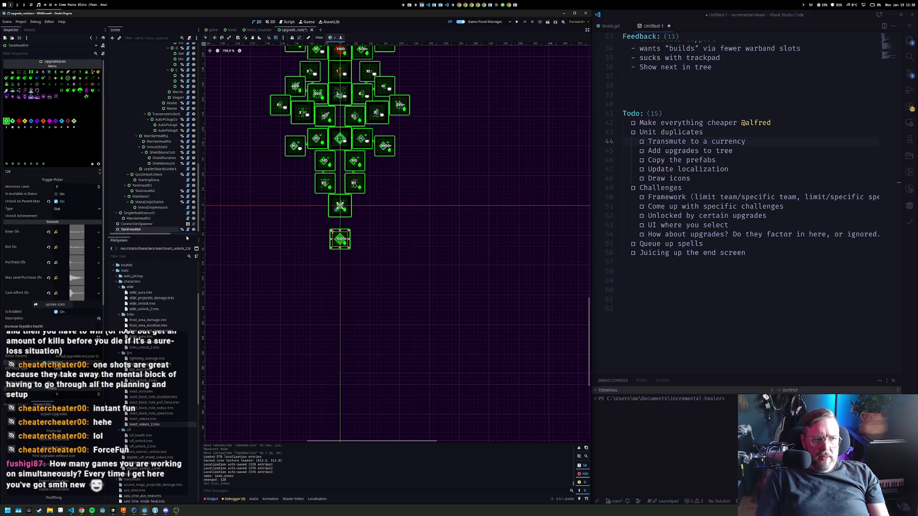
pyautogui.press('F2')
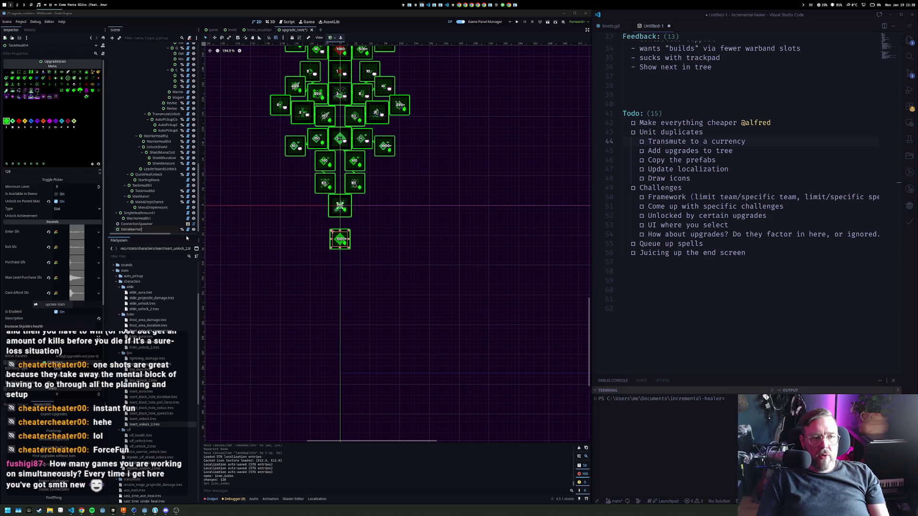
pyautogui.write('Unlock')
pyautogui.press('Return')
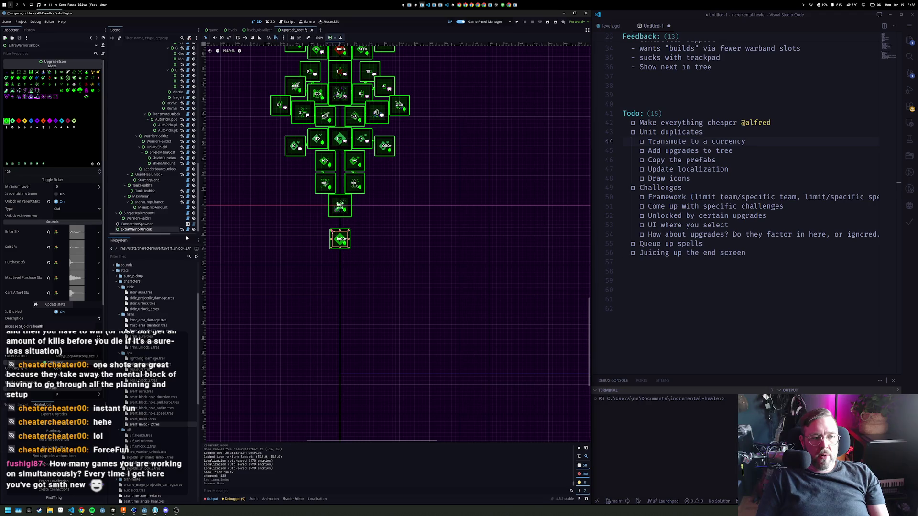
pyautogui.press('Escape')
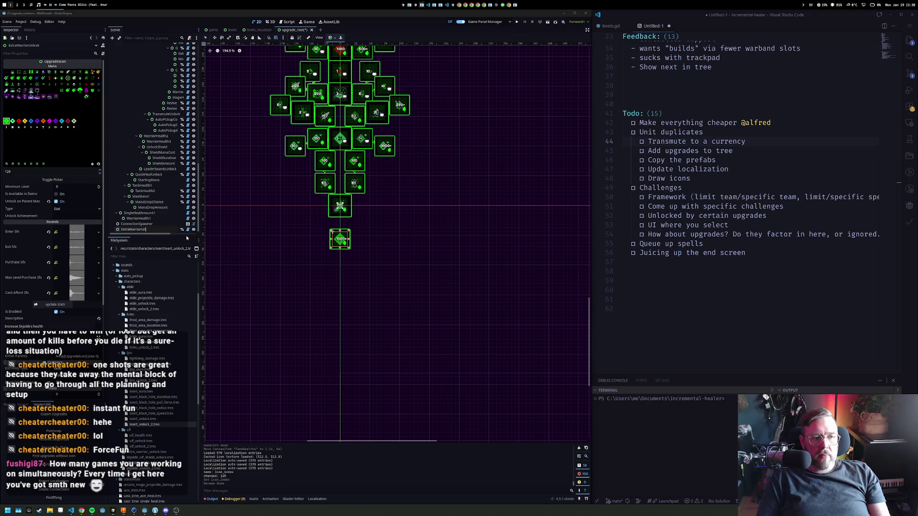
pyautogui.write('lock')
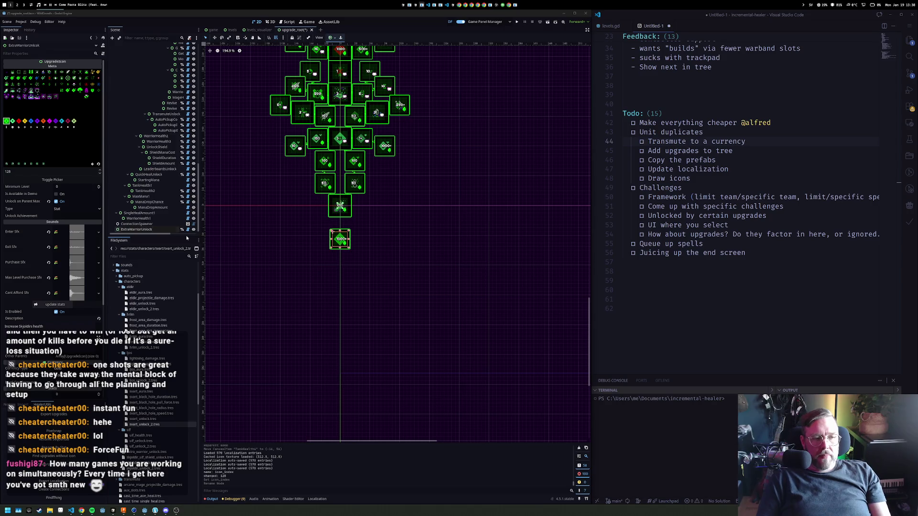
pyautogui.press('Return')
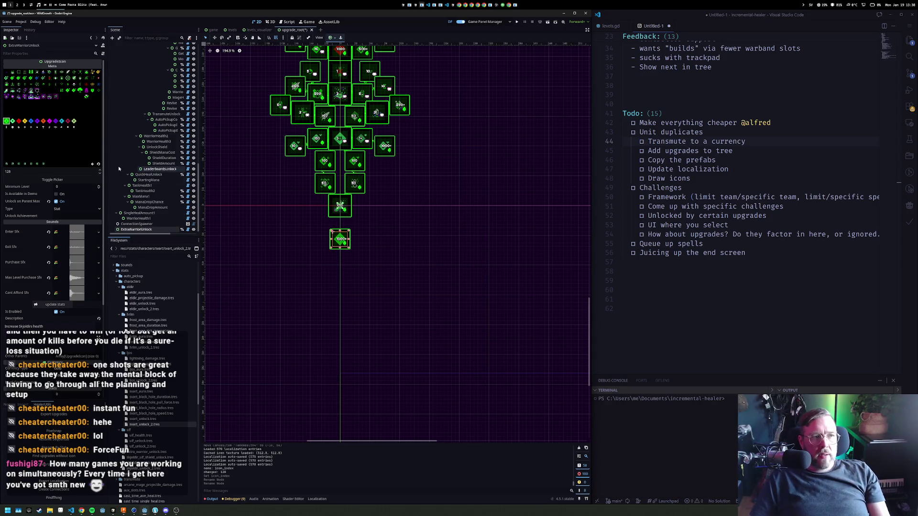
pyautogui.click(65, 211)
# Replace tank_health in the Stats with extra_warrior_unlock at 1.0, then duplicate the node one slot right
pyautogui.click(64, 210)
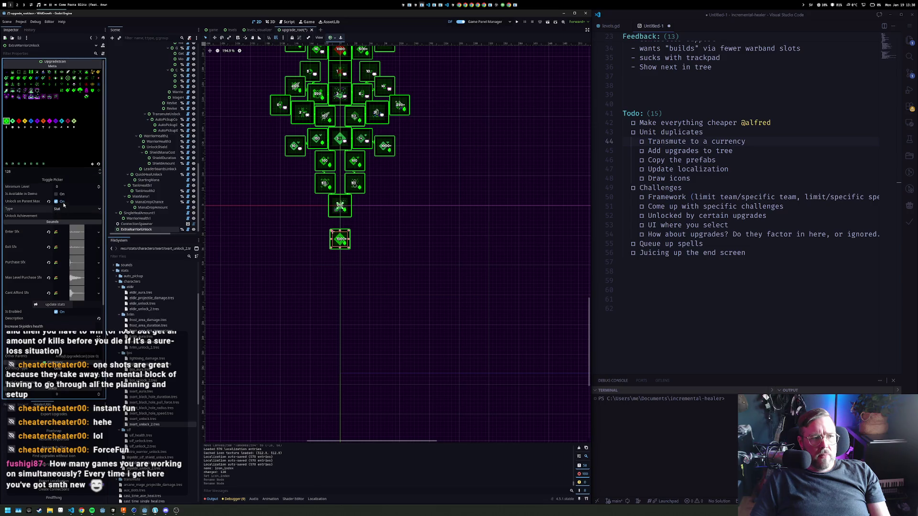
pyautogui.scroll(-5, 68, 231)
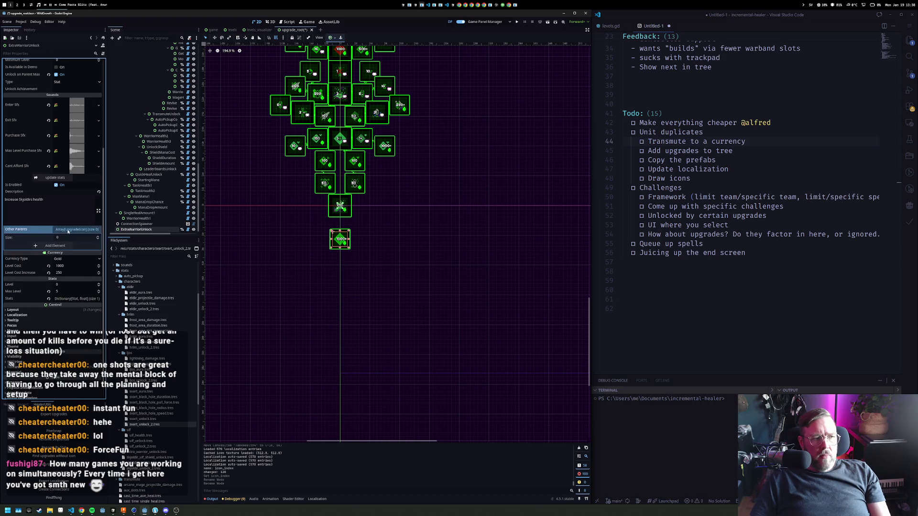
pyautogui.click(72, 282)
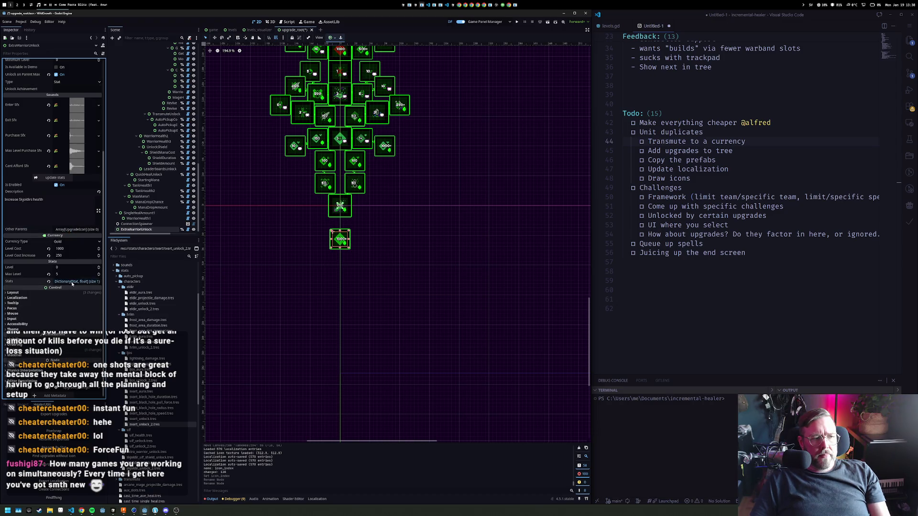
pyautogui.click(98, 290)
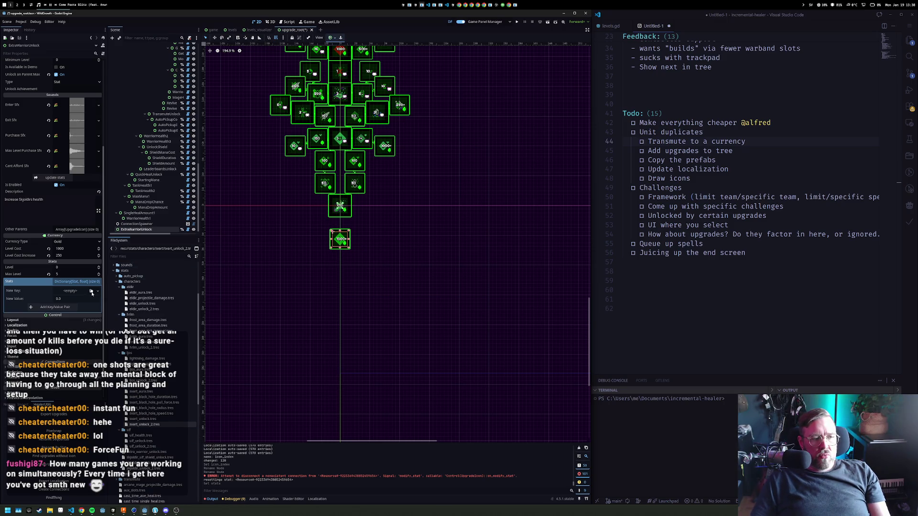
pyautogui.click(91, 292)
pyautogui.write('extra')
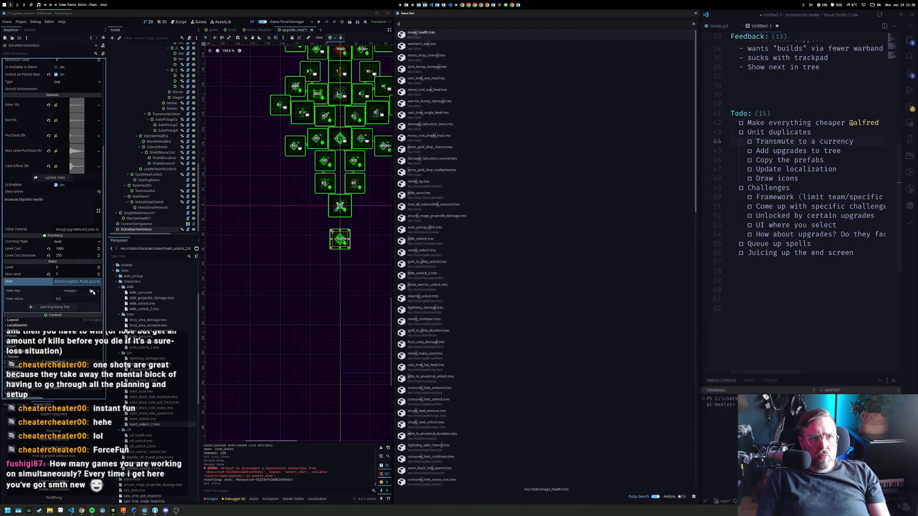
pyautogui.press('Return')
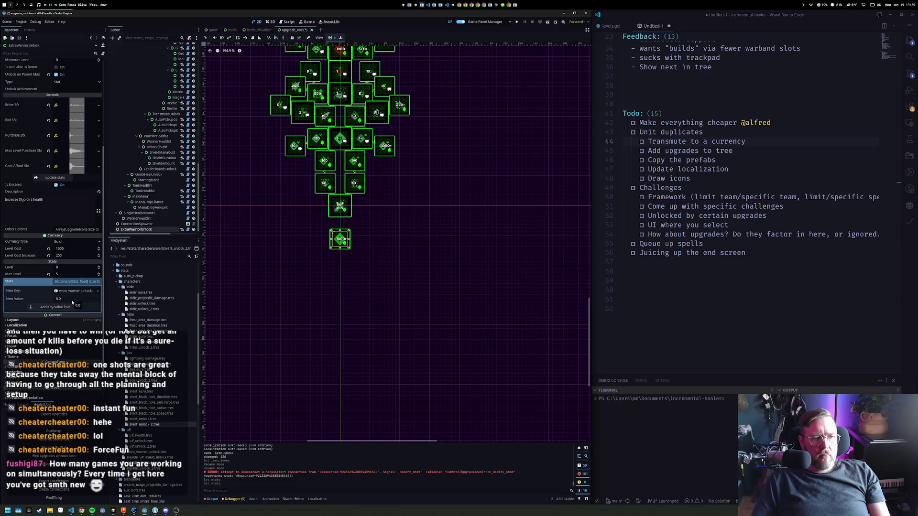
pyautogui.click(72, 300)
pyautogui.write('1')
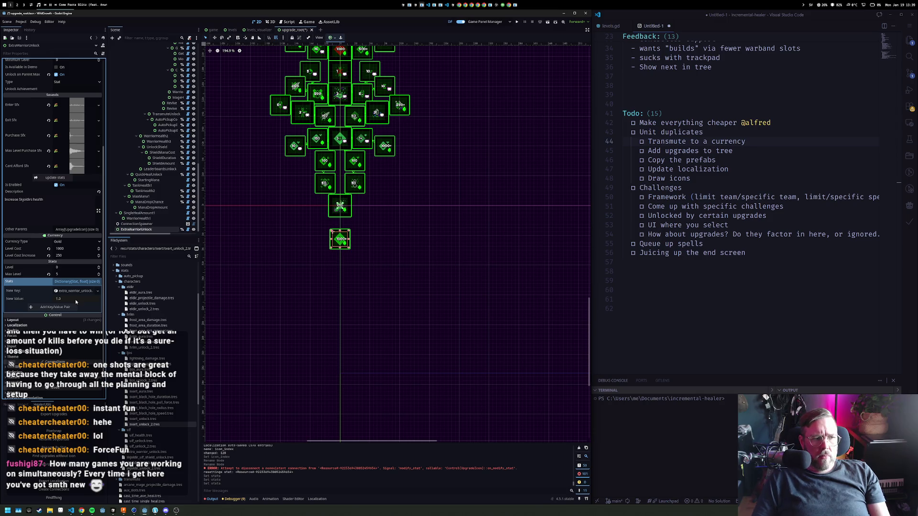
pyautogui.press('Return')
pyautogui.hotkey('ctrl', 'd')
pyautogui.moveTo(343, 243); pyautogui.dragTo(368, 241)
# Undo the copy's move and rename ExtraWarriorUnlock2 to EldirUnlock2
pyautogui.click(430, 210)
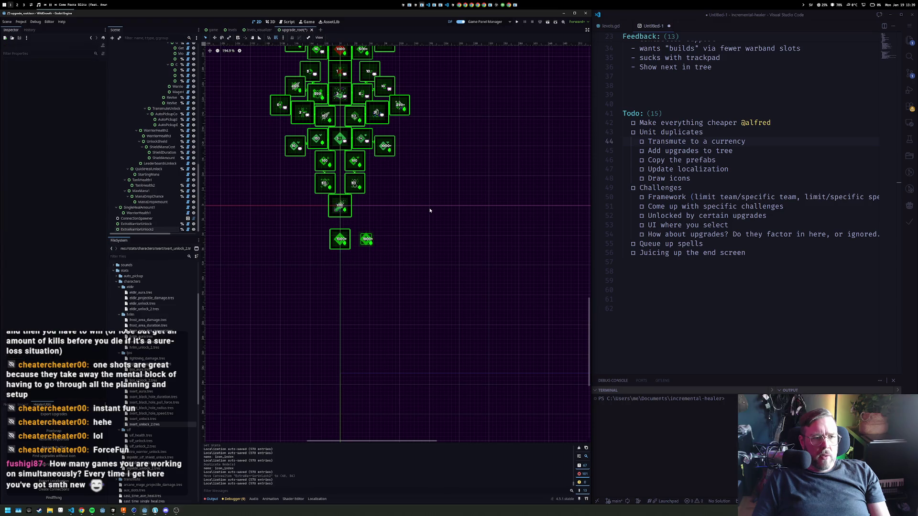
pyautogui.hotkey('ctrl', 'z')
pyautogui.click(342, 241)
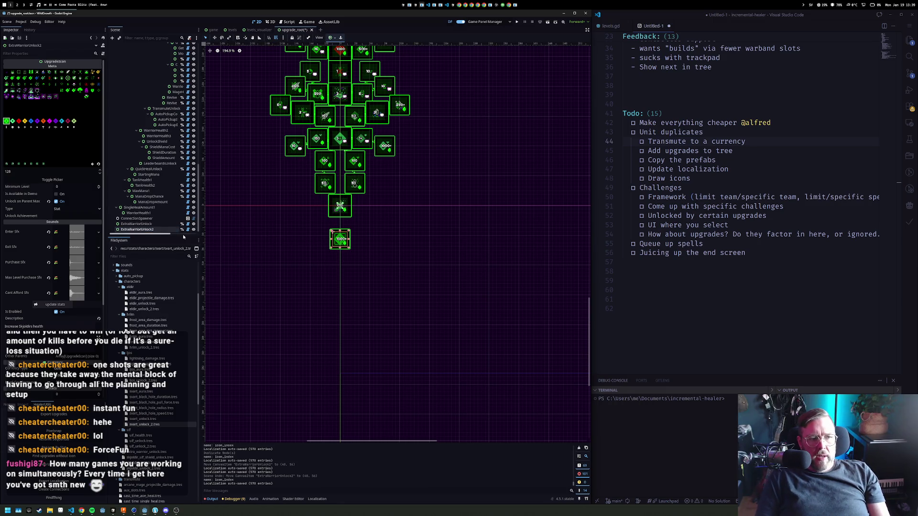
pyautogui.press('F2')
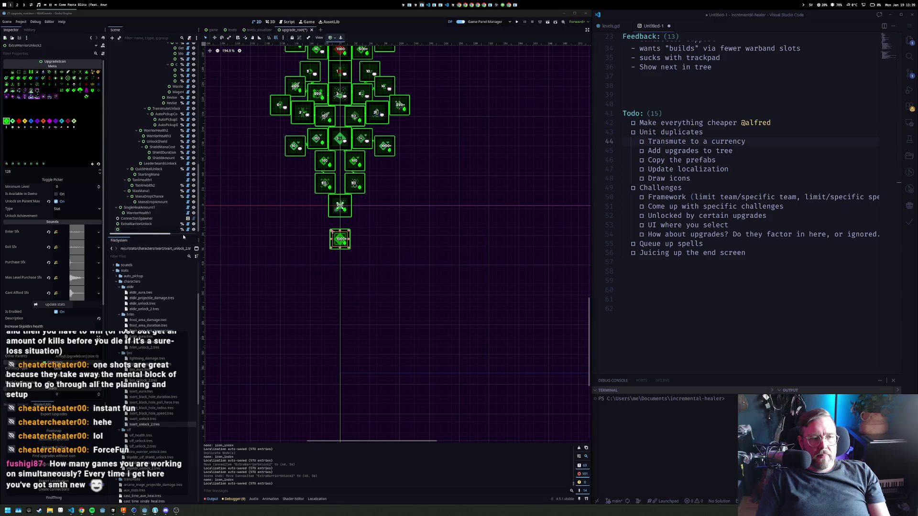
pyautogui.write('Eldi')
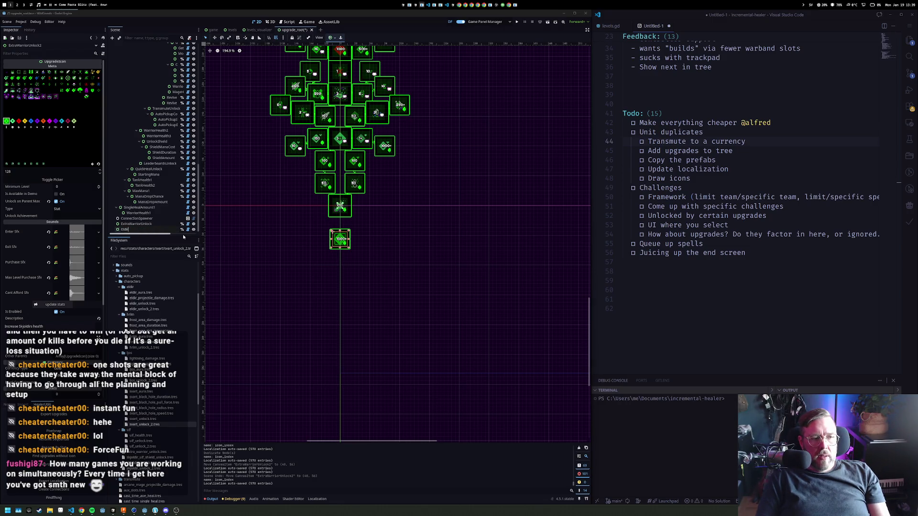
pyautogui.press('BackSpace')
pyautogui.press('BackSpace')
pyautogui.press('BackSpace')
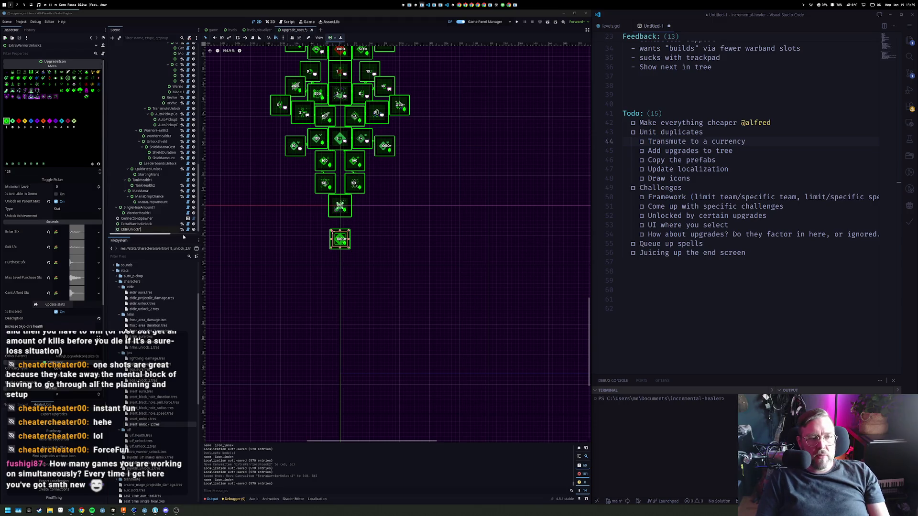
pyautogui.write('2')
pyautogui.press('Return')
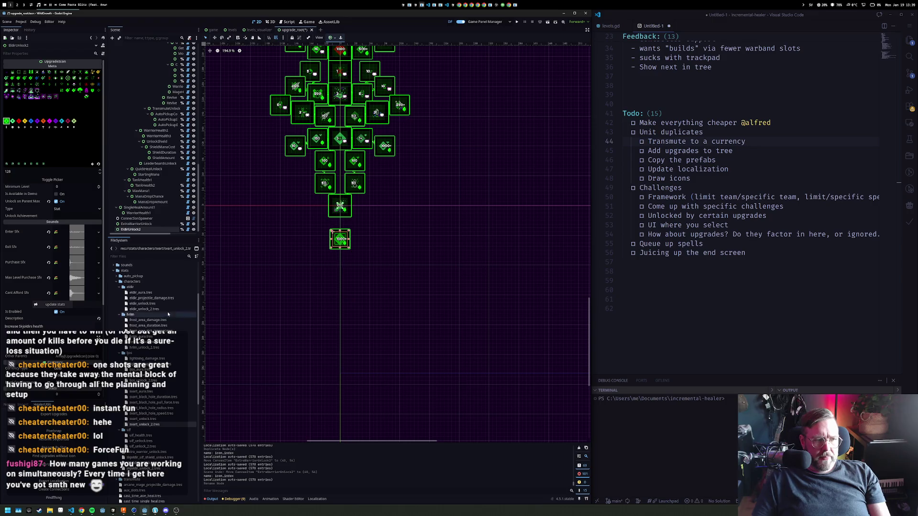
# Assign eldir_unlock_2 and extra_warrior_unlock stat files to the two markers and set them side by side
pyautogui.moveTo(153, 311)
pyautogui.mouseDown()
pyautogui.moveTo(83, 394)
pyautogui.moveTo(73, 391)
pyautogui.moveTo(158, 311)
pyautogui.moveTo(96, 335)
pyautogui.moveTo(81, 351)
pyautogui.mouseUp()
pyautogui.click(79, 350)
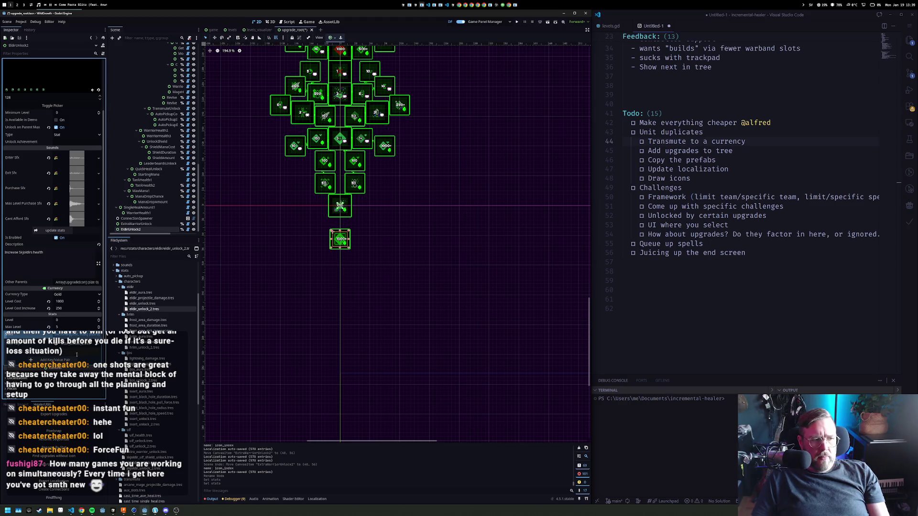
pyautogui.press('Escape')
pyautogui.click(136, 224)
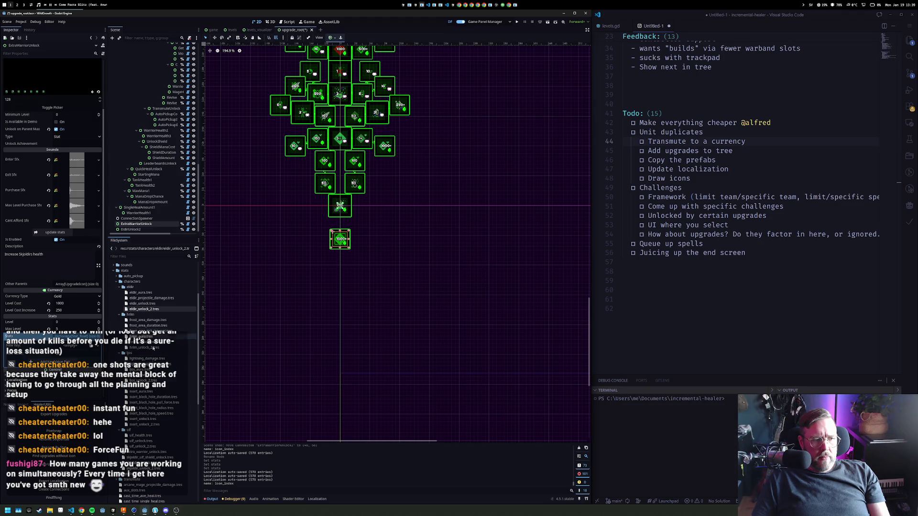
pyautogui.click(148, 452)
pyautogui.moveTo(148, 452)
pyautogui.mouseDown()
pyautogui.moveTo(81, 353)
pyautogui.moveTo(73, 354)
pyautogui.mouseUp()
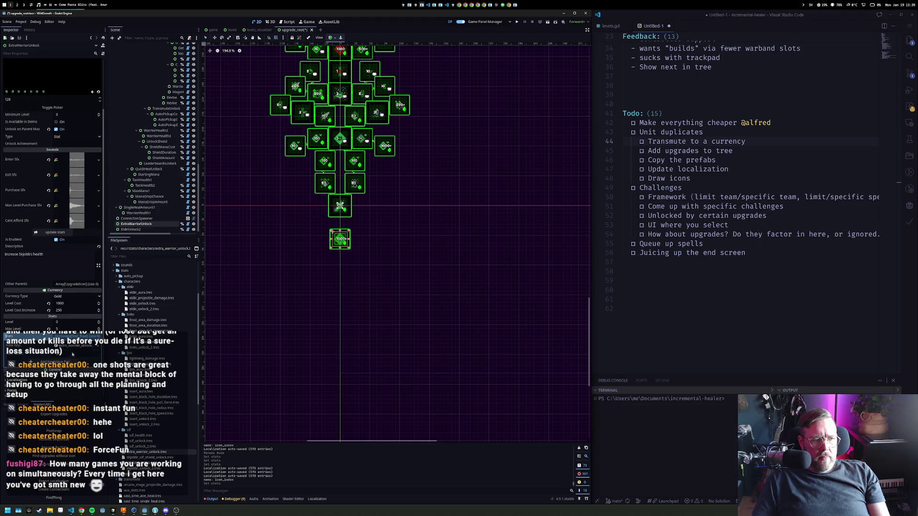
pyautogui.click(67, 362)
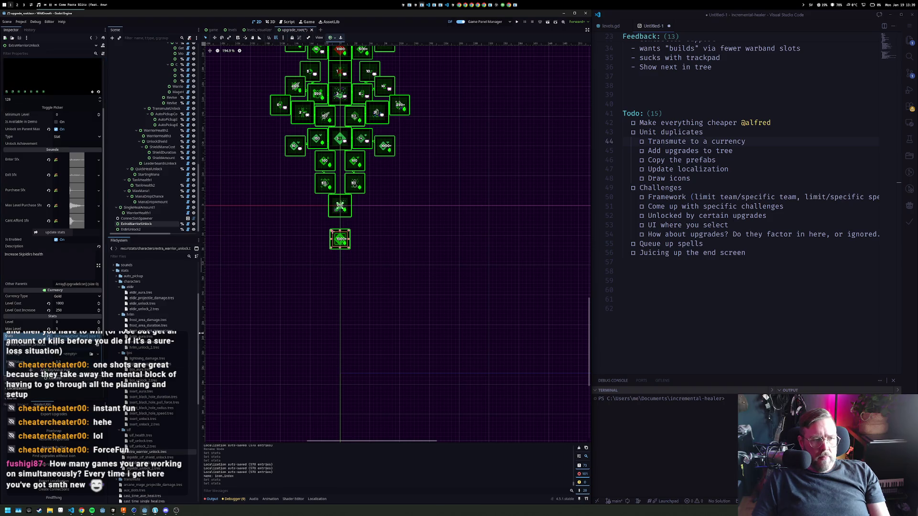
pyautogui.moveTo(377, 245); pyautogui.dragTo(367, 240)
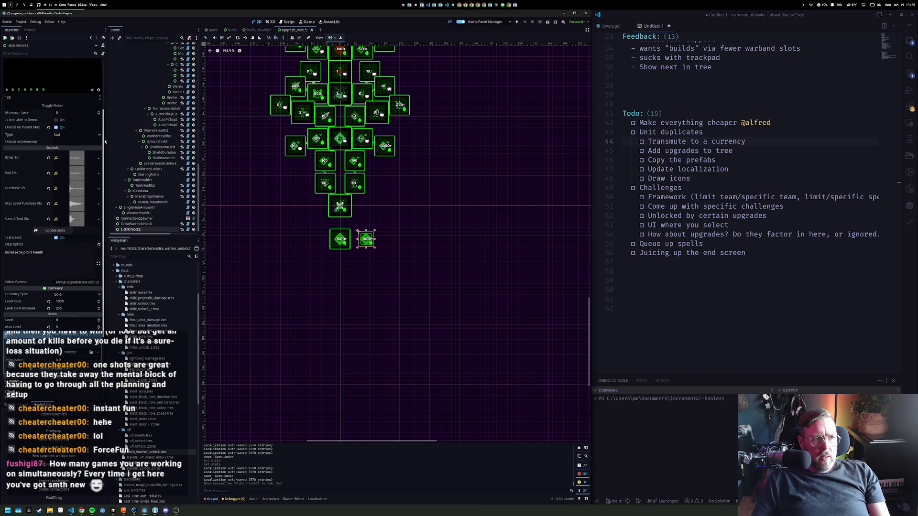
# Give EldirUnlock2 the red icon and duplicate it one slot to the right
pyautogui.click(19, 121)
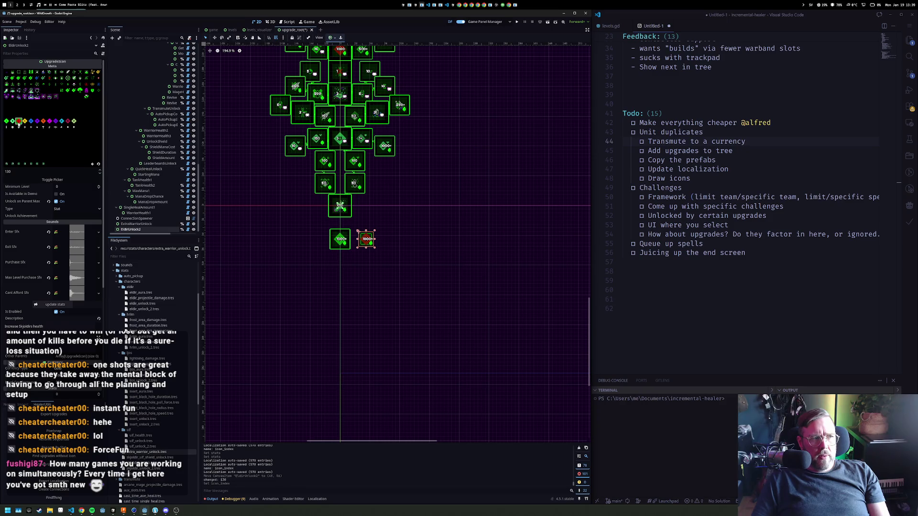
pyautogui.click(436, 231)
pyautogui.click(367, 239)
pyautogui.hotkey('ctrl', 'd')
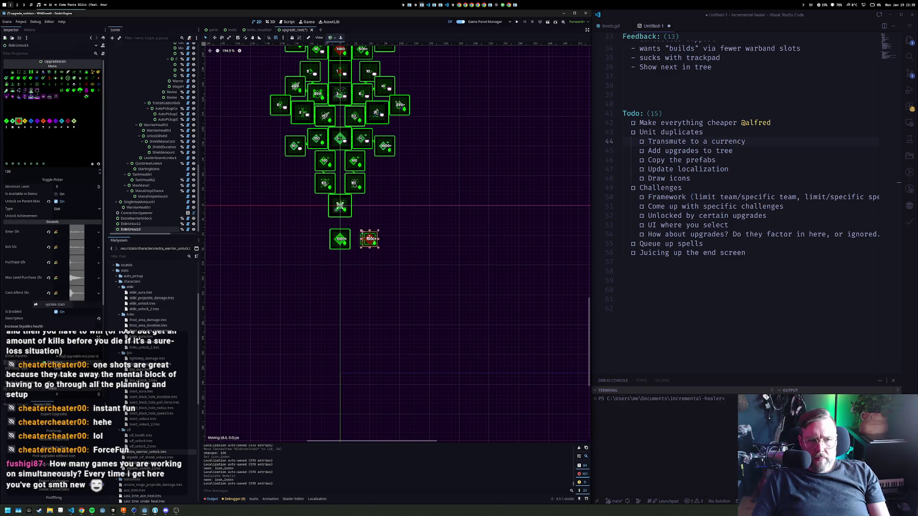
pyautogui.moveTo(366, 239); pyautogui.dragTo(388, 240)
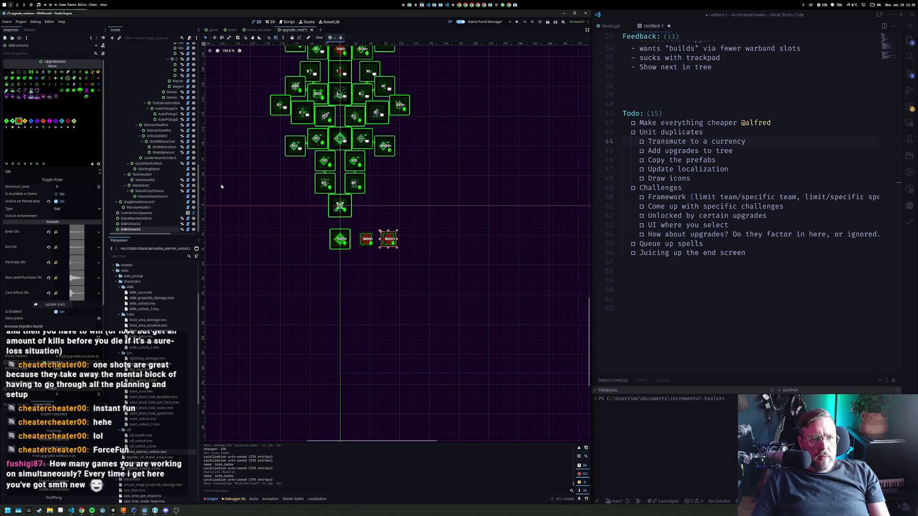
# Rename the copied marker to SkjoldirUnlock2
pyautogui.click(137, 225)
pyautogui.doubleClick(141, 225)
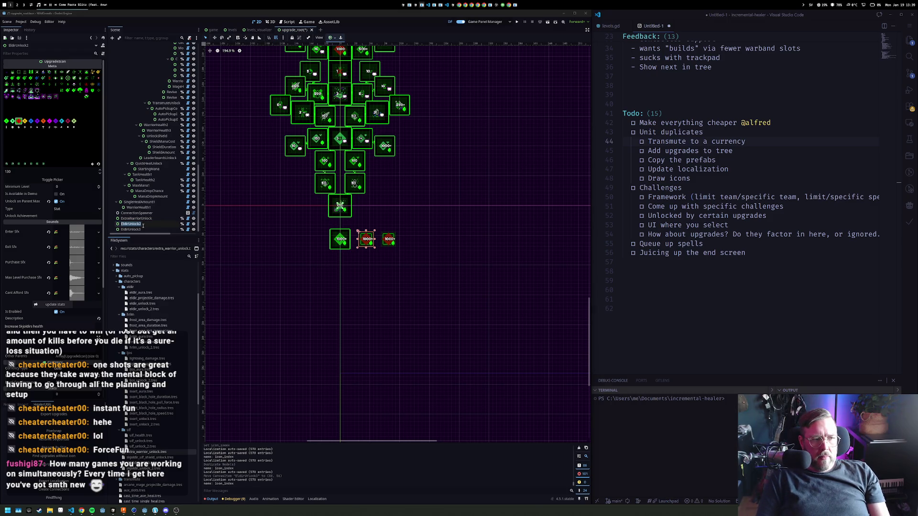
pyautogui.click(143, 229)
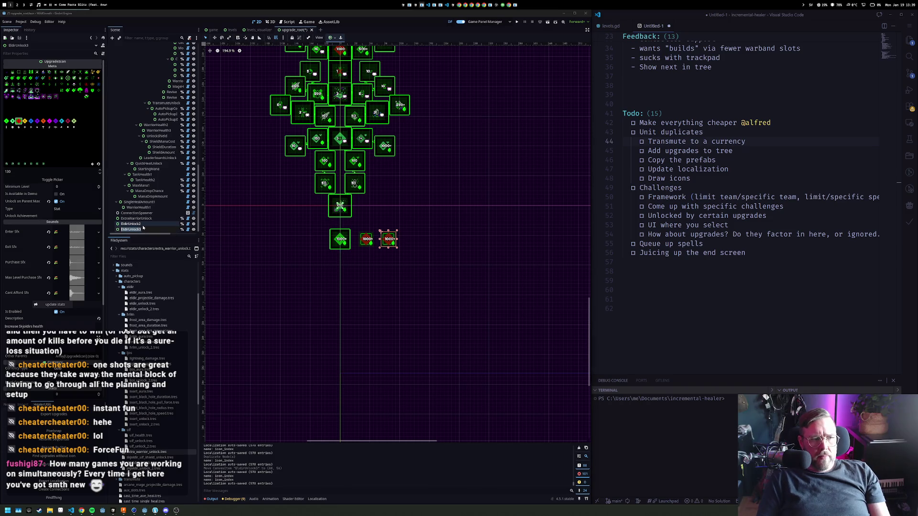
pyautogui.write('Skjo')
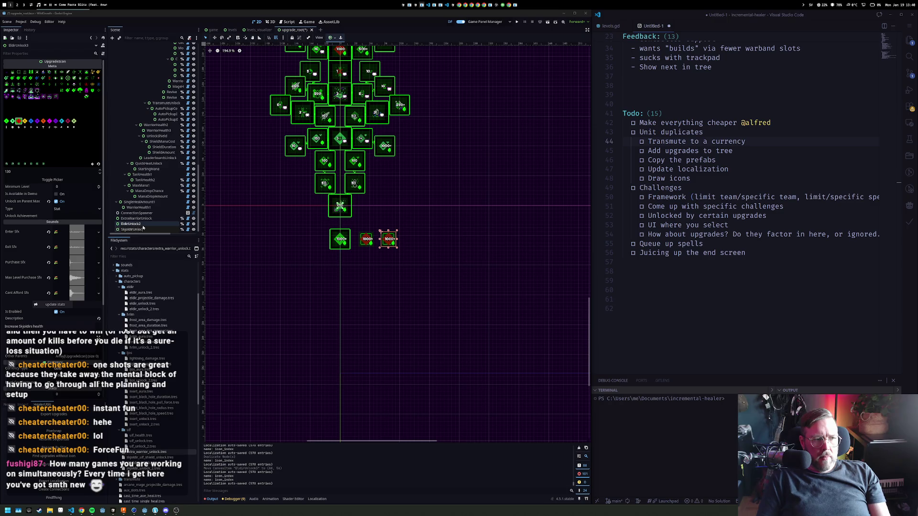
pyautogui.press('Return')
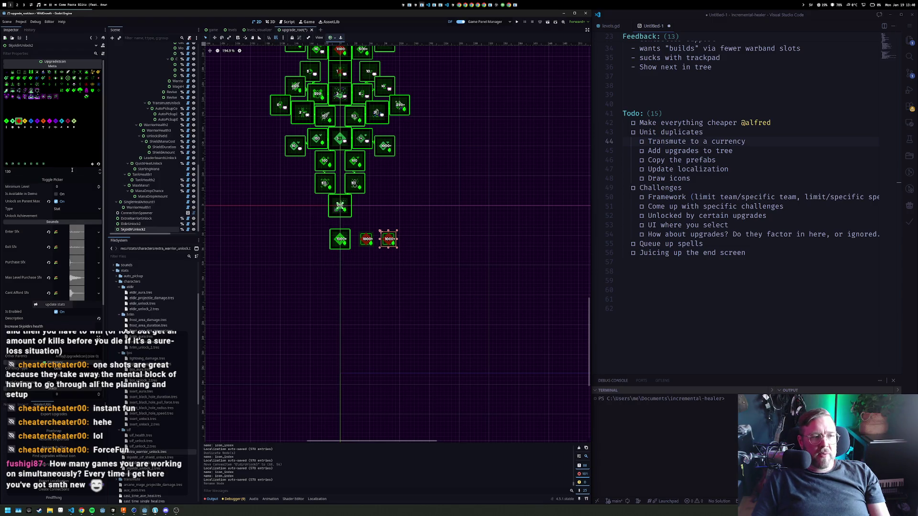
# Give SkjoldirUnlock2 the green icon and skjoldir_unlock_2 stats, and reorder it after ExtraWarriorUnlock
pyautogui.click(12, 121)
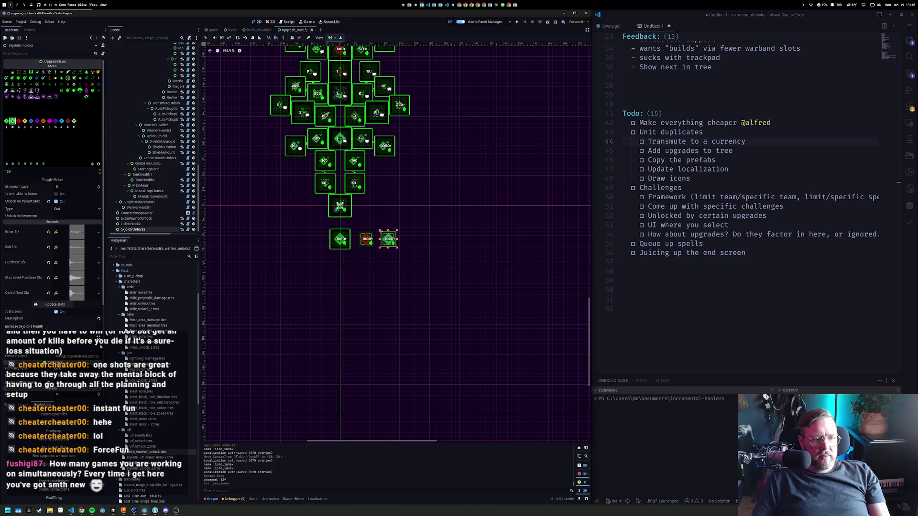
pyautogui.scroll(-3, 68, 324)
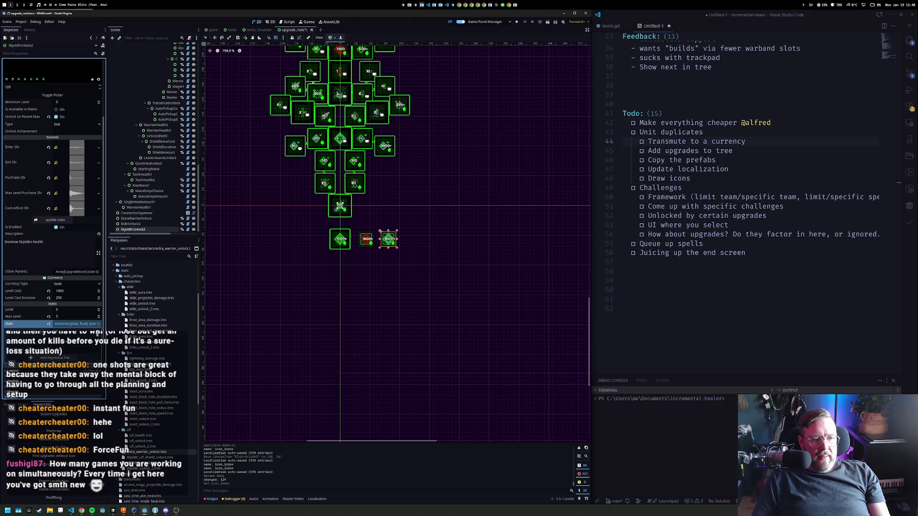
pyautogui.moveTo(144, 469); pyautogui.dragTo(108, 397)
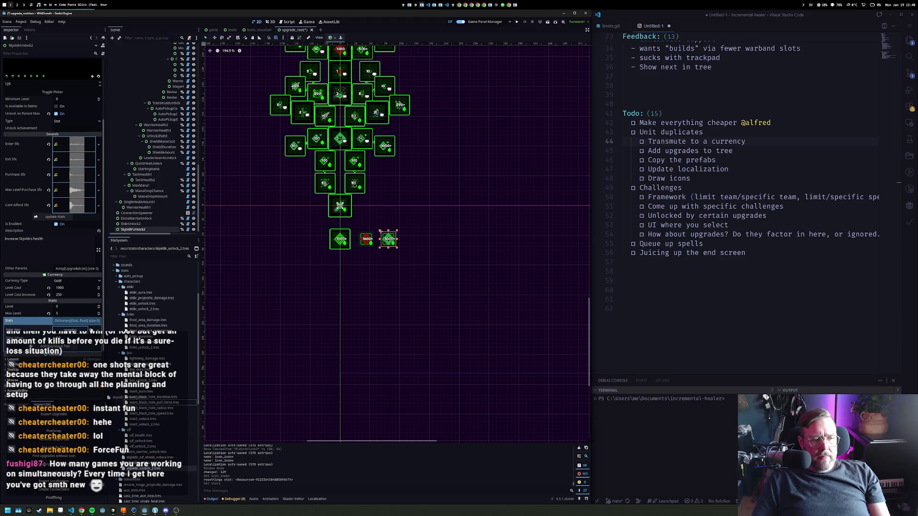
pyautogui.moveTo(90, 331); pyautogui.dragTo(56, 330)
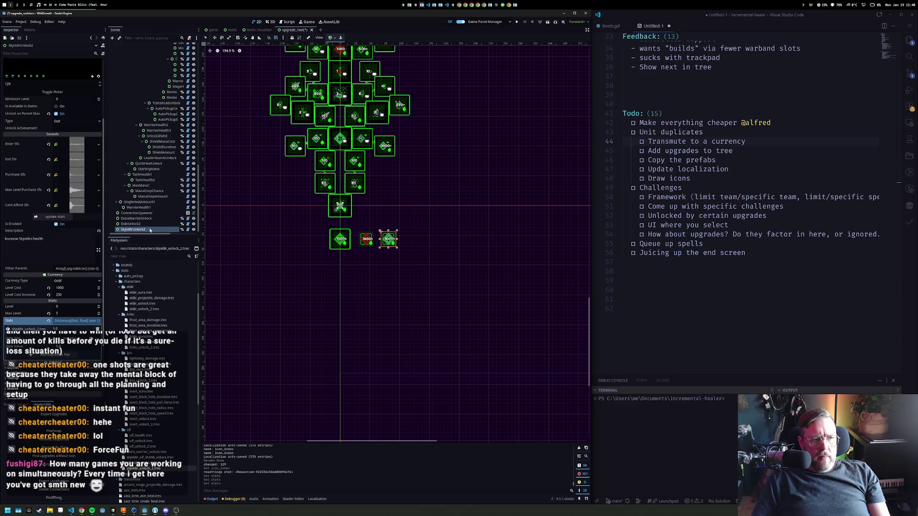
pyautogui.moveTo(149, 230); pyautogui.dragTo(152, 222)
pyautogui.click(365, 244)
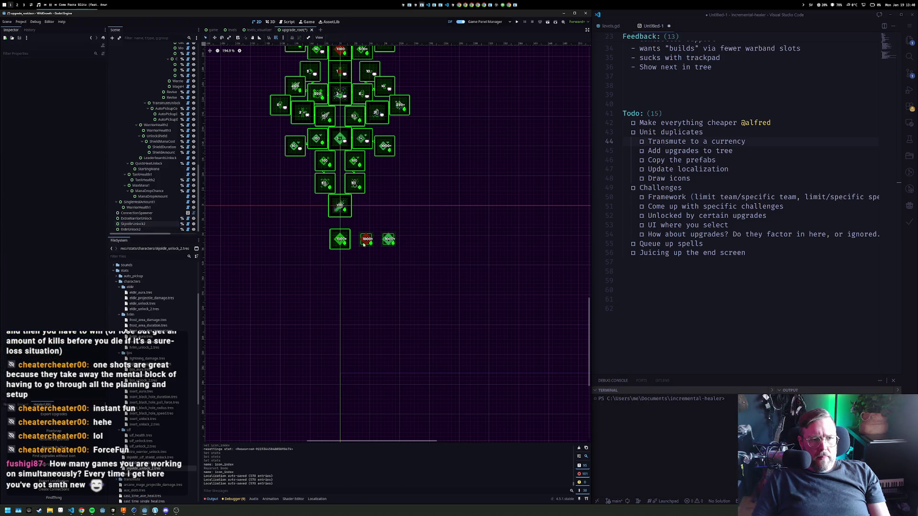
pyautogui.moveTo(364, 244)
pyautogui.mouseDown()
pyautogui.moveTo(419, 242)
pyautogui.moveTo(367, 242)
pyautogui.moveTo(413, 244)
pyautogui.mouseUp()
# Duplicate the red Eldir marker at the row's end and rename the copy HrimUnlock2
pyautogui.hotkey('ctrl', 'd')
pyautogui.click(341, 241)
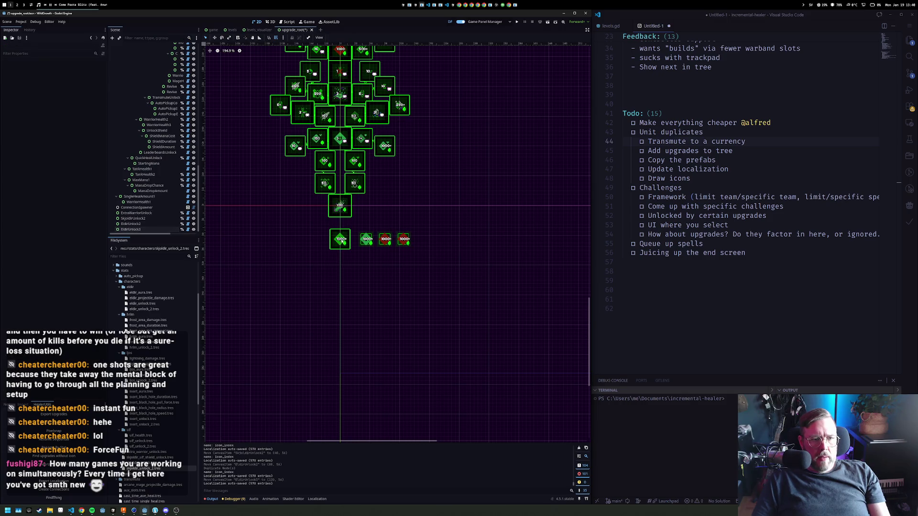
pyautogui.click(404, 241)
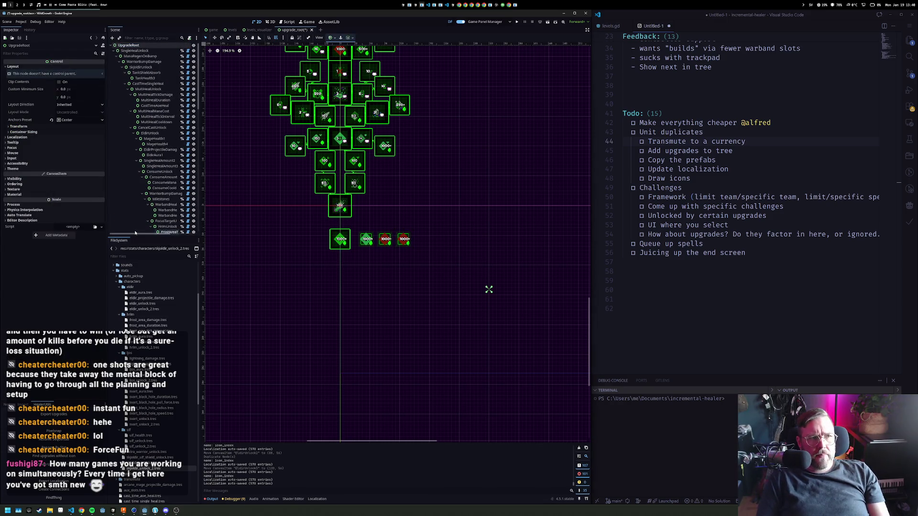
pyautogui.press('Down')
pyautogui.press('Down')
pyautogui.press('Down')
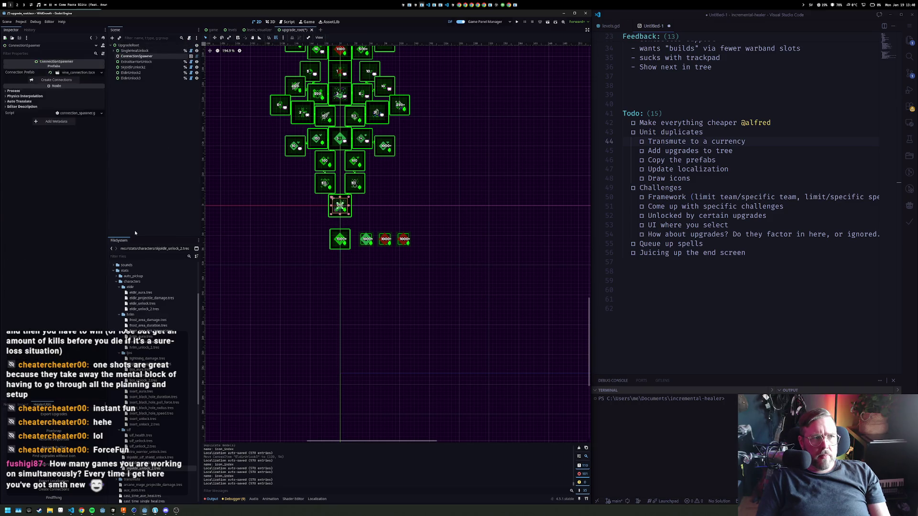
pyautogui.press('F2')
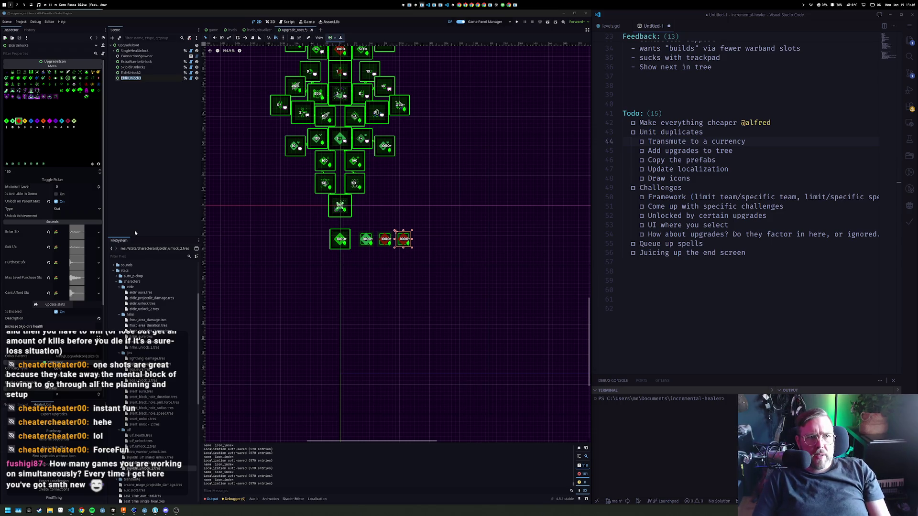
pyautogui.write('Hrim')
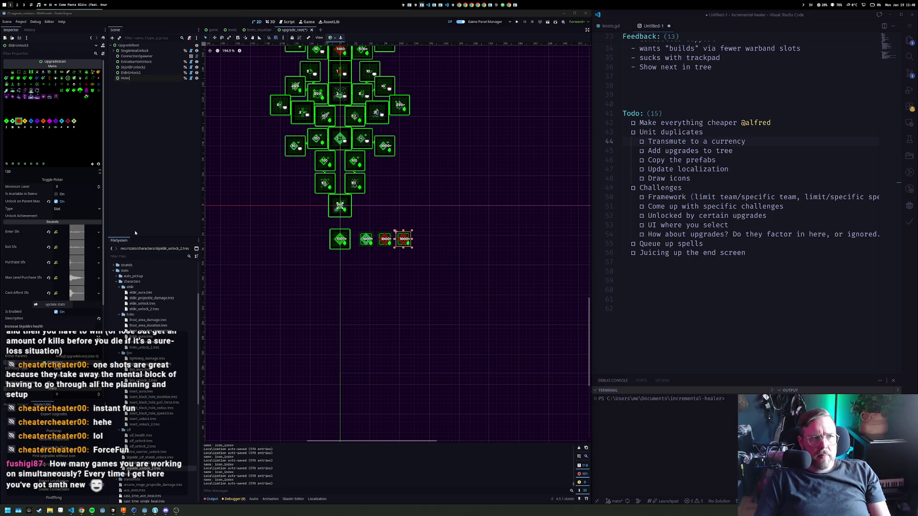
pyautogui.write('Unlock2')
pyautogui.press('Return')
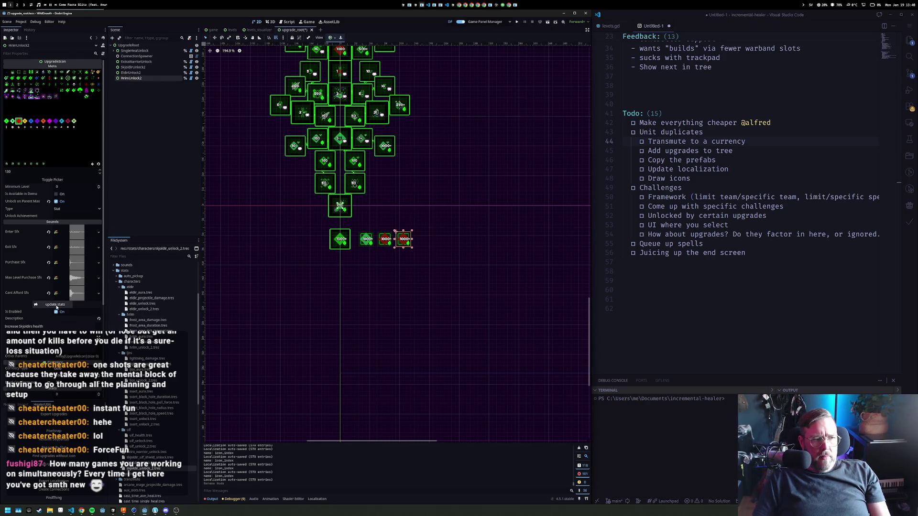
# Swap the marker's stat entry for hrim_unlock_2 and give it the blue icon
pyautogui.scroll(-5, 79, 358)
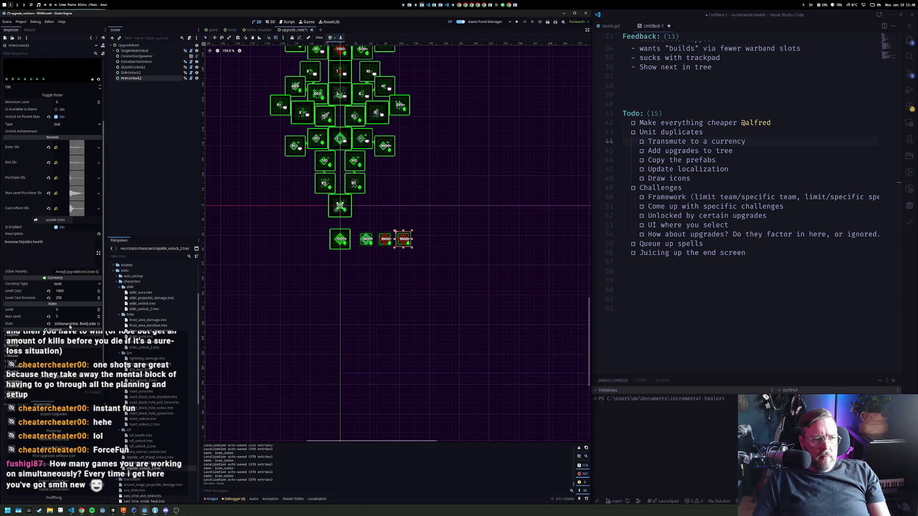
pyautogui.click(77, 324)
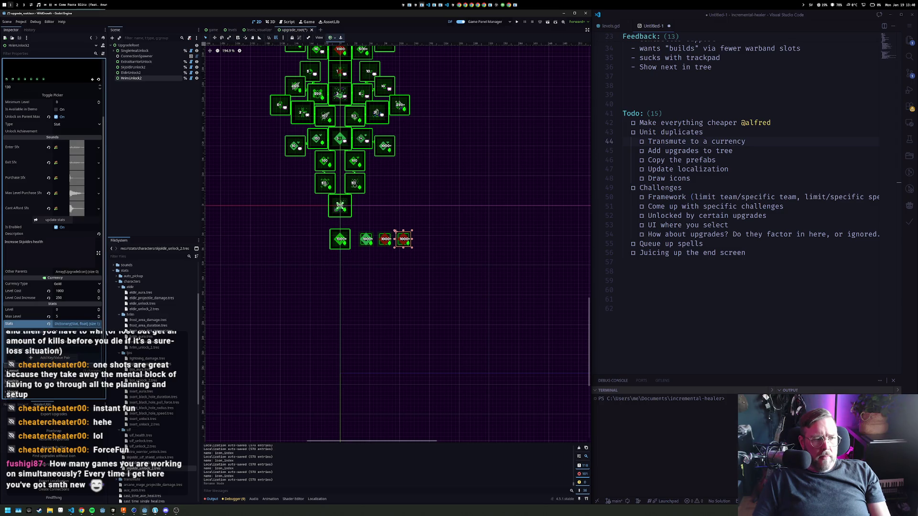
pyautogui.click(48, 324)
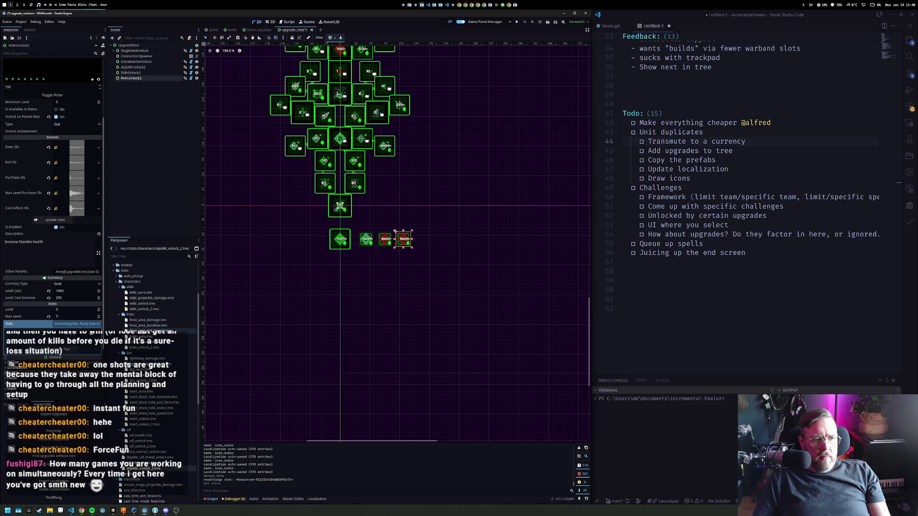
pyautogui.click(64, 341)
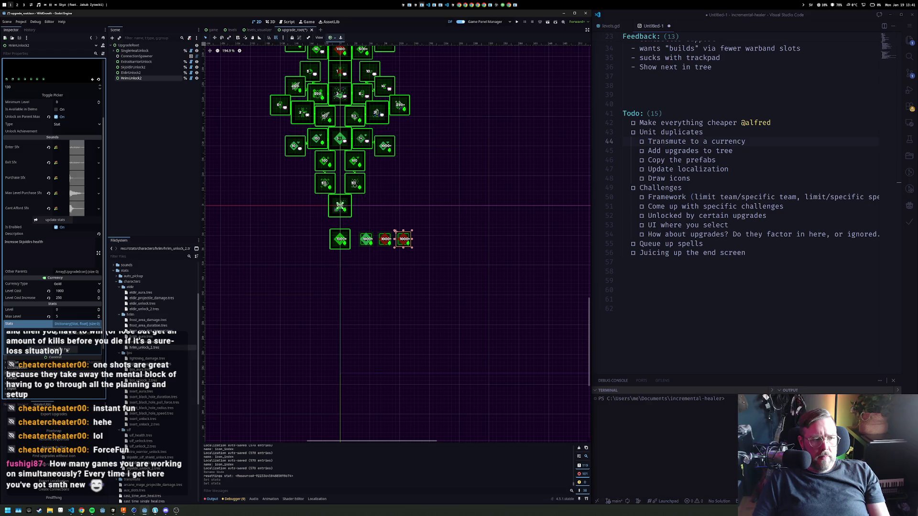
pyautogui.click(53, 350)
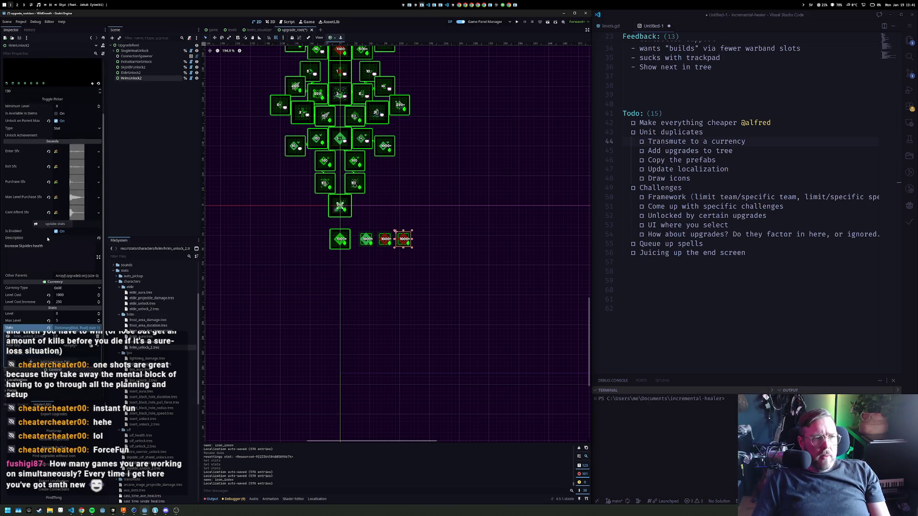
pyautogui.click(52, 99)
pyautogui.click(32, 122)
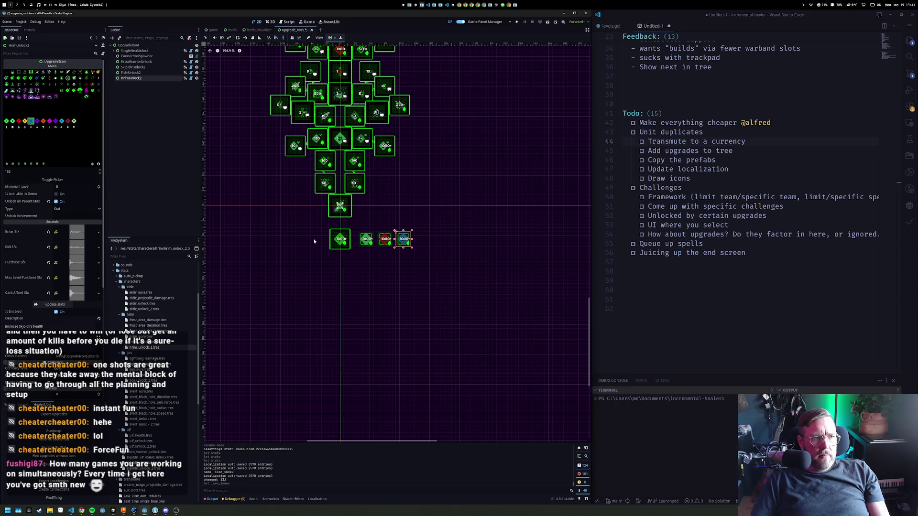
# Duplicate the Hrim marker to the row's right end and rename it LjosUnlock2
pyautogui.hotkey('ctrl', 'd')
pyautogui.moveTo(404, 239); pyautogui.dragTo(421, 242)
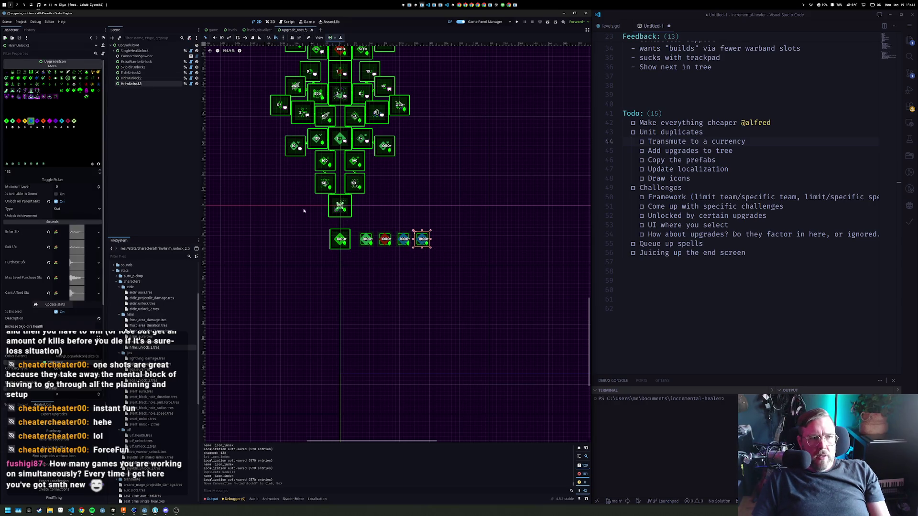
pyautogui.doubleClick(128, 83)
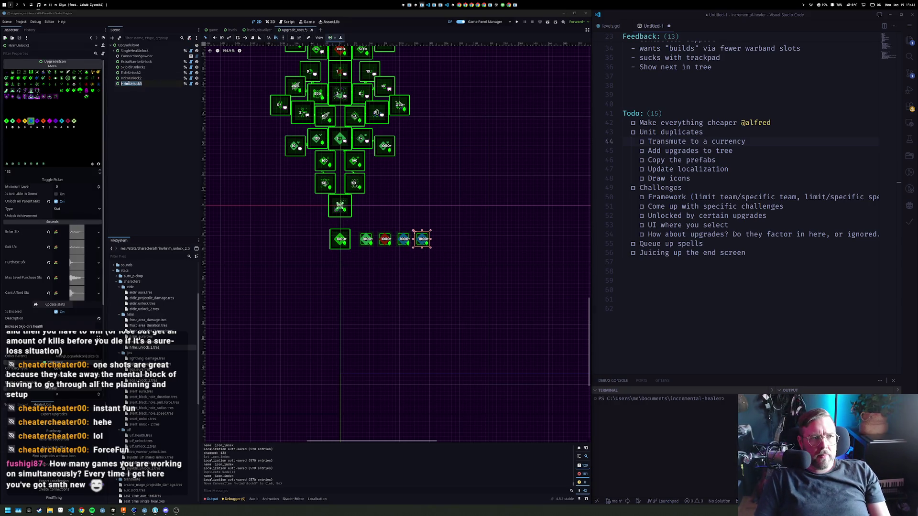
pyautogui.write('U')
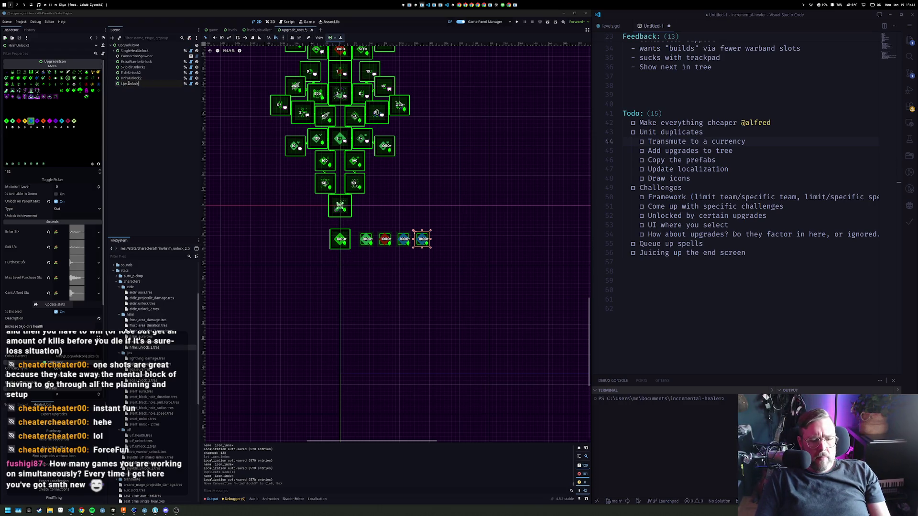
pyautogui.write('2')
pyautogui.press('Return')
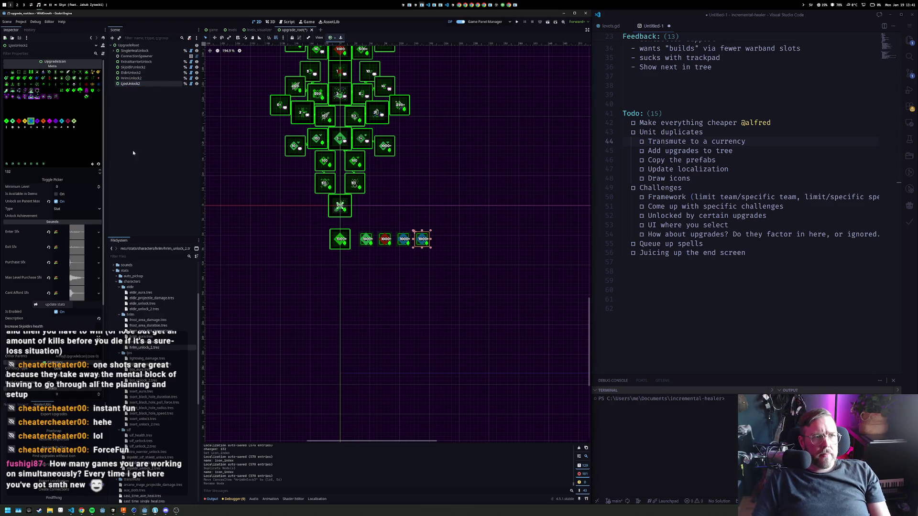
# Replace LjosUnlock2's hrim_unlock_2.tres stat with ljos_unlock_2.tres at 1
pyautogui.scroll(-5, 69, 276)
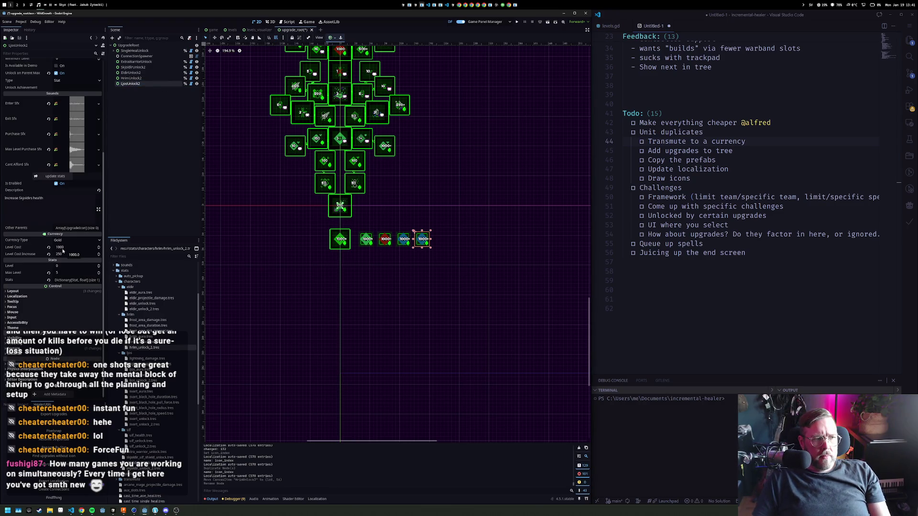
pyautogui.click(77, 280)
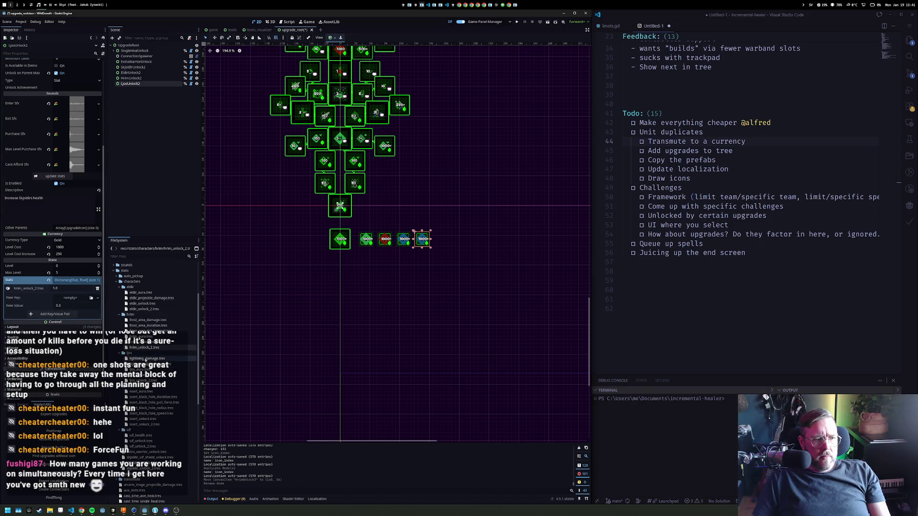
pyautogui.moveTo(142, 381)
pyautogui.mouseDown()
pyautogui.moveTo(116, 323)
pyautogui.moveTo(69, 299)
pyautogui.mouseUp()
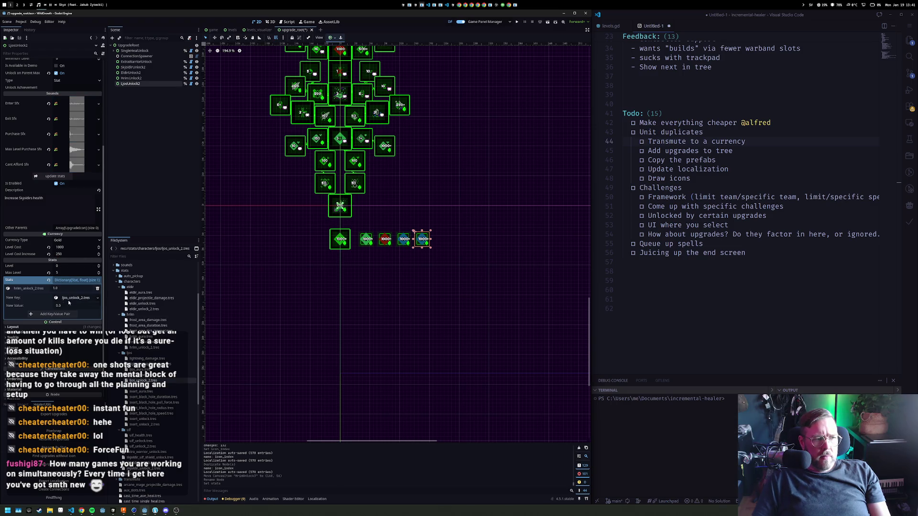
pyautogui.click(69, 306)
pyautogui.write('1')
pyautogui.click(55, 314)
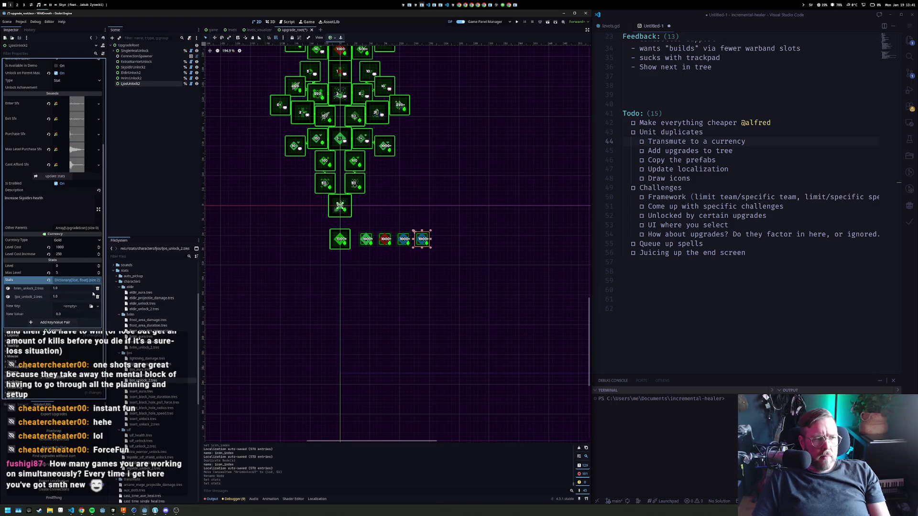
pyautogui.click(98, 289)
pyautogui.click(422, 241)
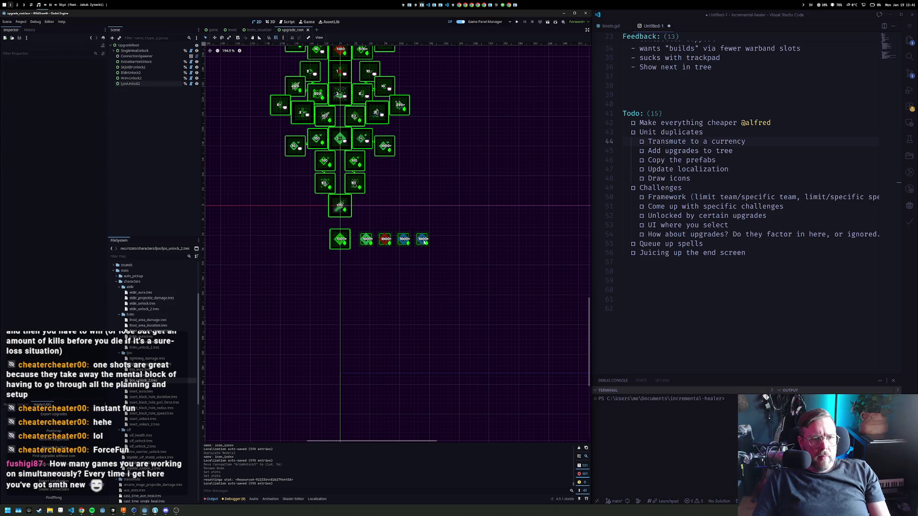
pyautogui.scroll(3, 100, 127)
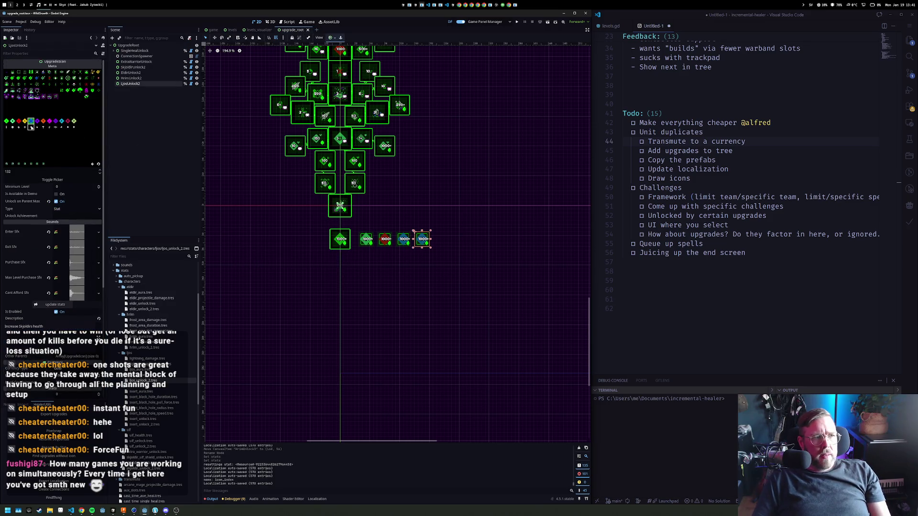
# Give LjosUnlock2 the yellow diamond icon, then add a copy at the row's end named UlfUnlock2 with the orange icon
pyautogui.click(25, 121)
pyautogui.hotkey('ctrl', 'd')
pyautogui.moveTo(422, 239); pyautogui.dragTo(441, 239)
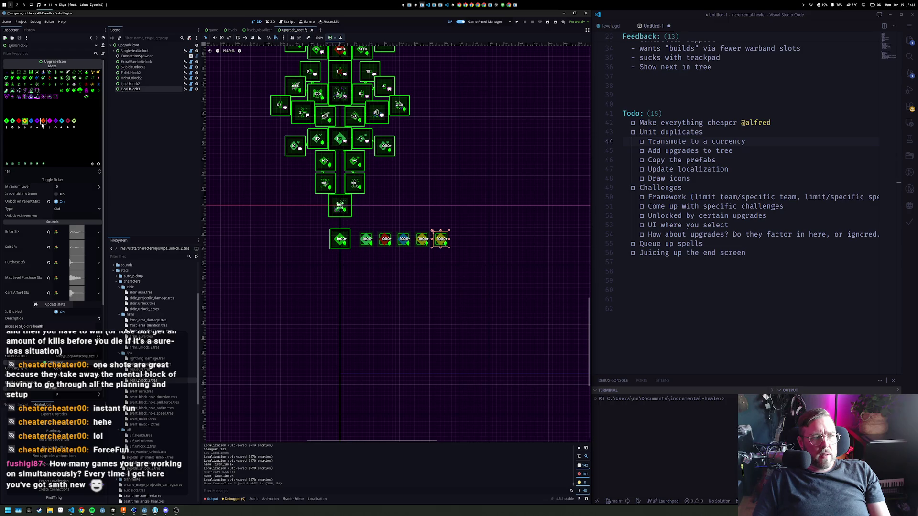
pyautogui.click(42, 122)
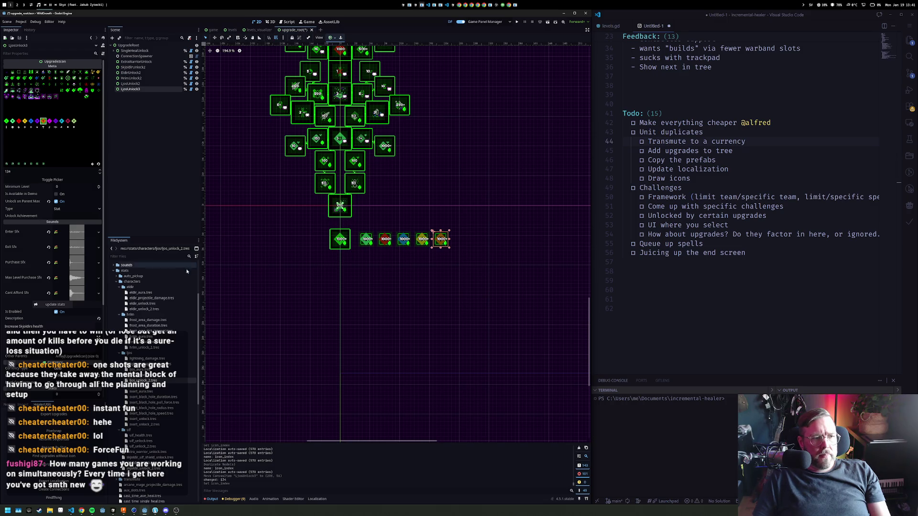
pyautogui.doubleClick(139, 89)
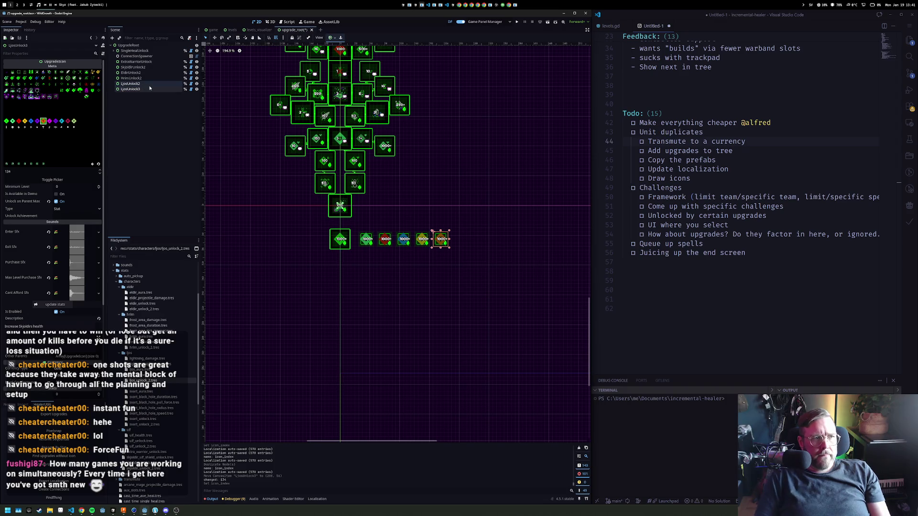
pyautogui.write('L')
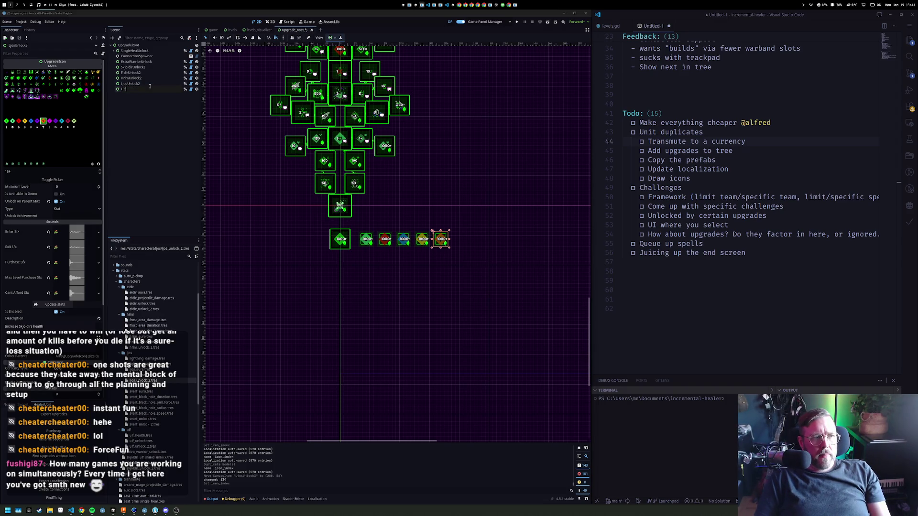
pyautogui.press('Return')
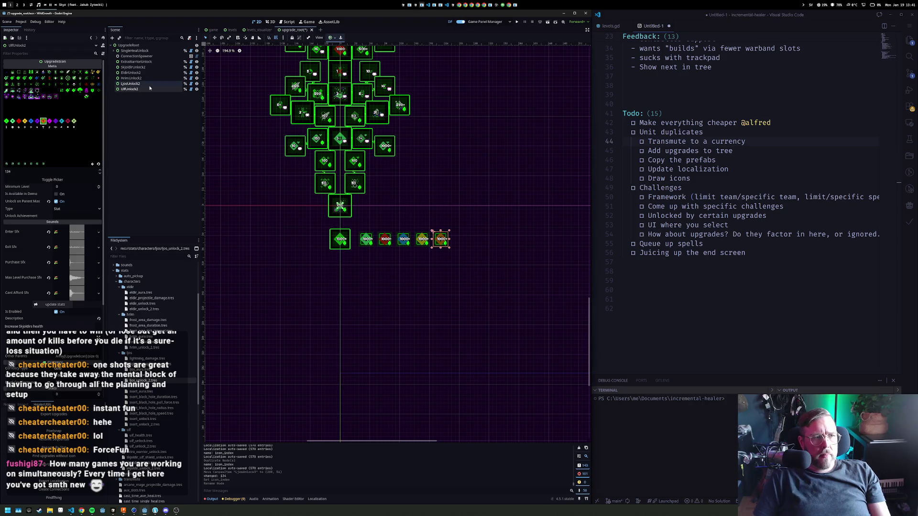
# Replace UlfUnlock2's ljos_unlock_2.tres stat entry with ulf_unlock_2.tres
pyautogui.scroll(-3, 52, 274)
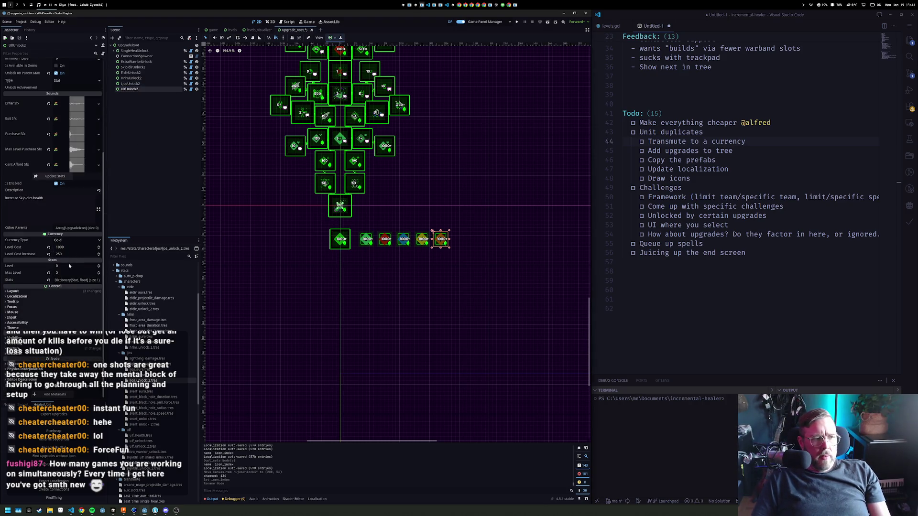
pyautogui.click(72, 281)
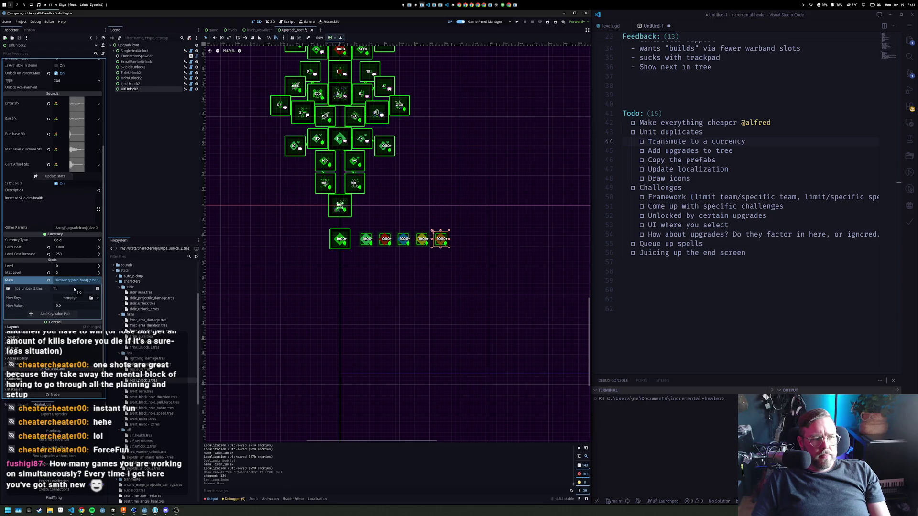
pyautogui.click(98, 289)
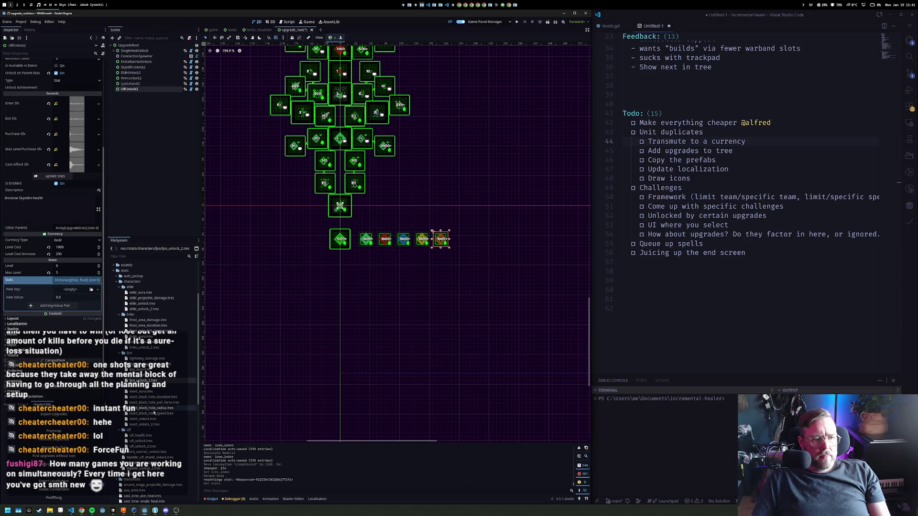
pyautogui.moveTo(152, 447)
pyautogui.mouseDown()
pyautogui.moveTo(91, 299)
pyautogui.moveTo(76, 290)
pyautogui.mouseUp()
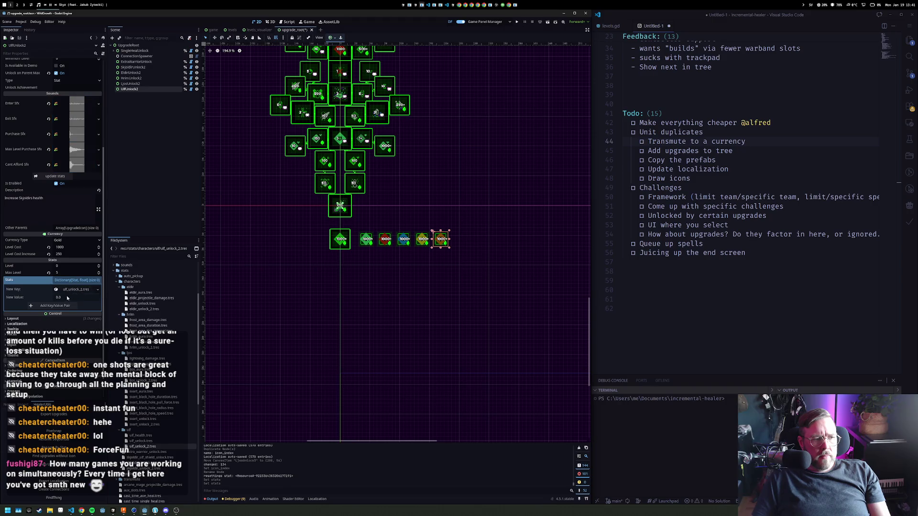
pyautogui.click(86, 299)
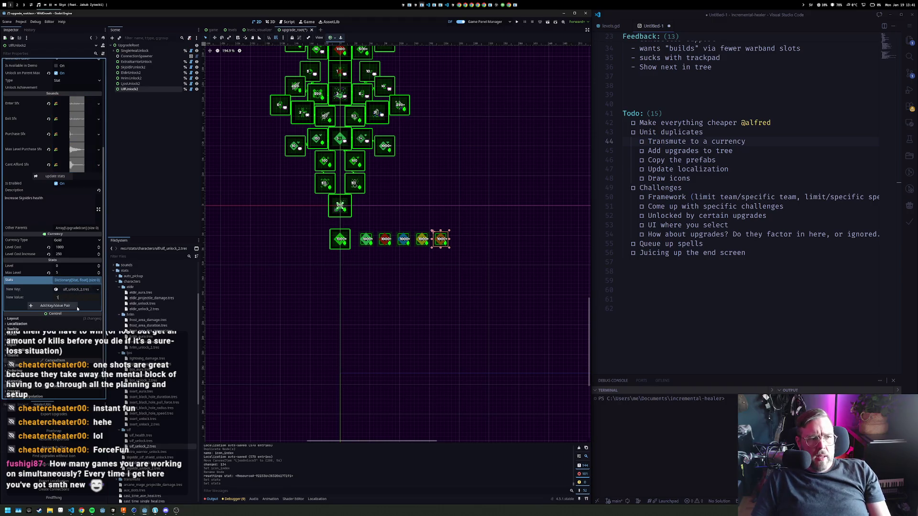
pyautogui.click(51, 306)
pyautogui.click(464, 234)
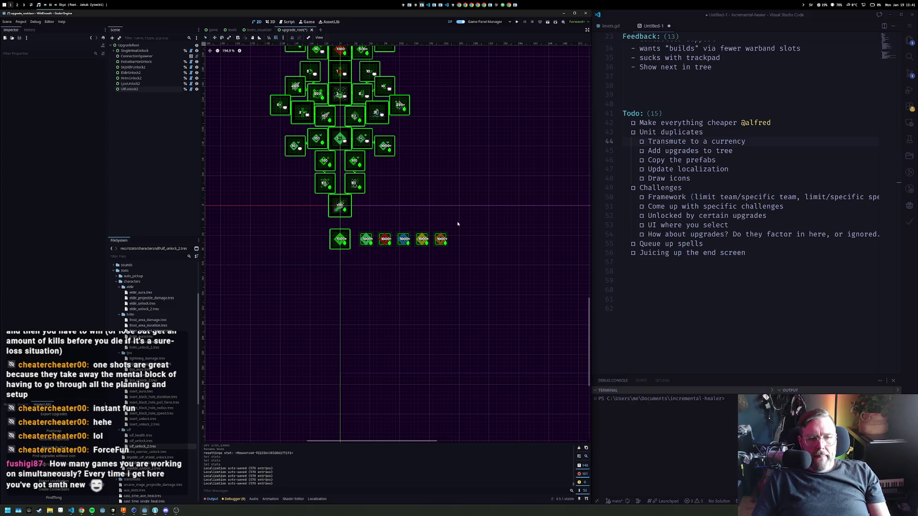
pyautogui.scroll(-8, 458, 223)
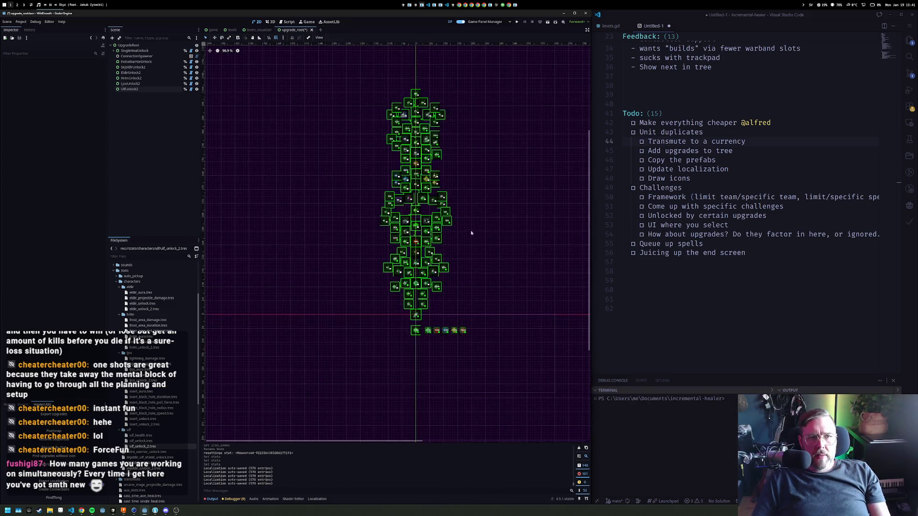
pyautogui.scroll(12, 429, 185)
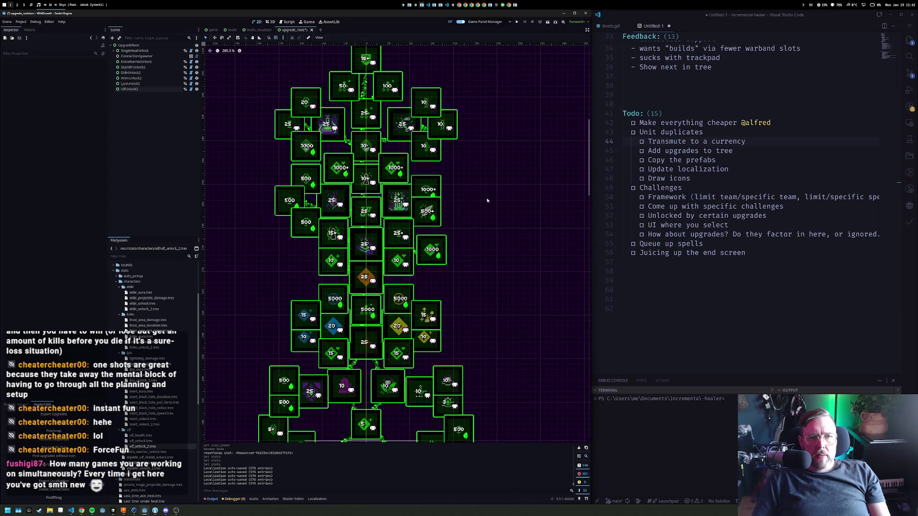
pyautogui.scroll(-6, 488, 201)
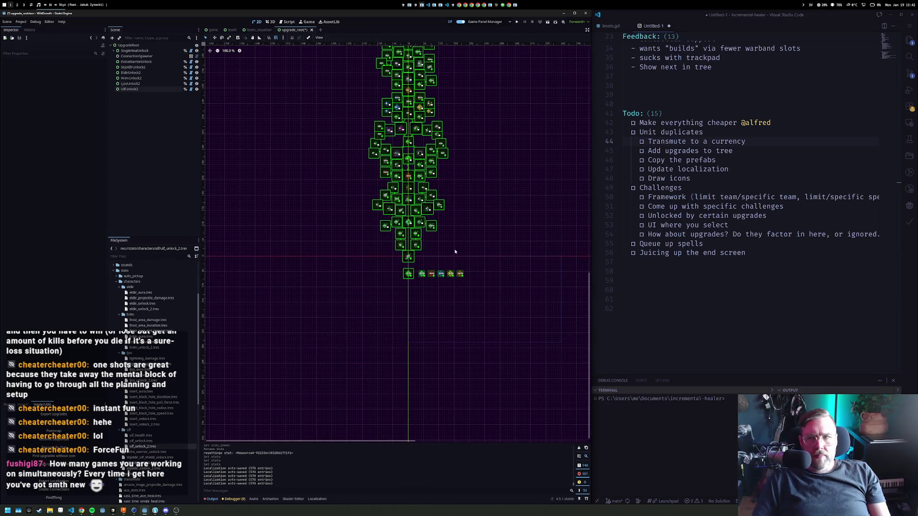
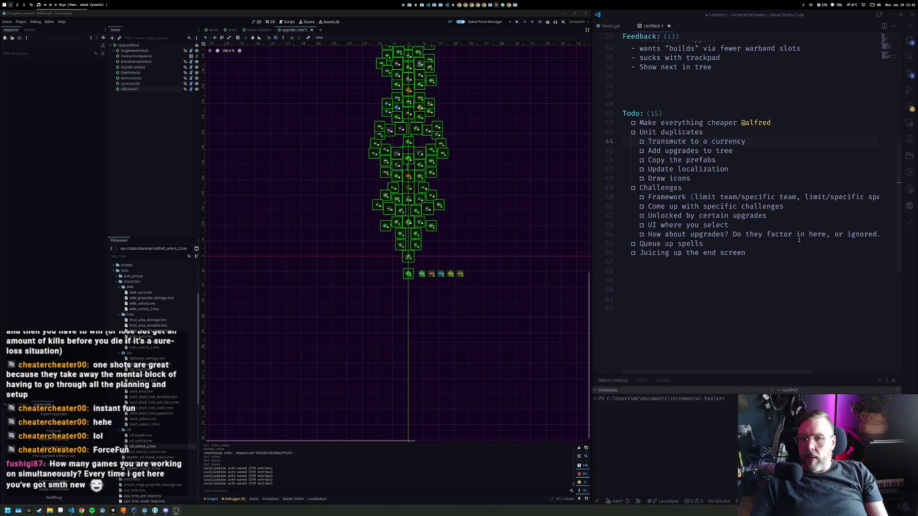
# Save the upgrade_root scene, then close and reopen it
pyautogui.click(787, 252)
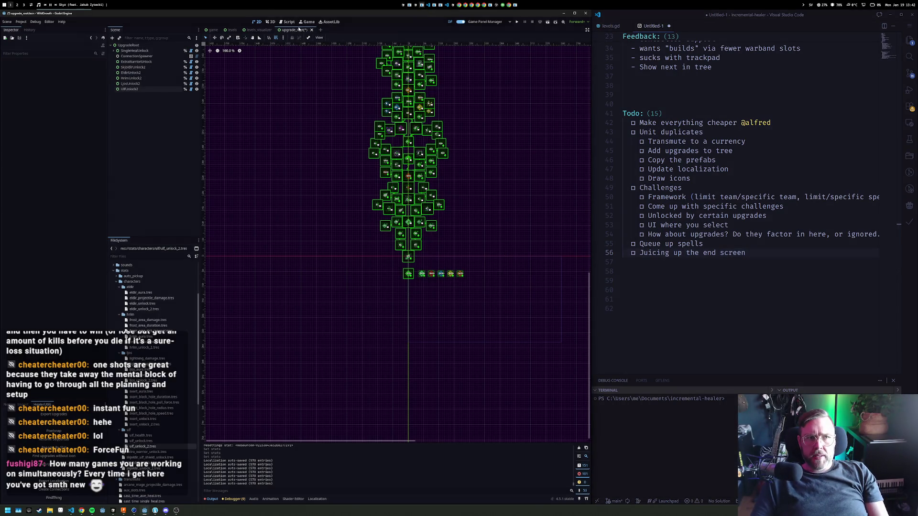
pyautogui.hotkey('ctrl', 's')
pyautogui.hotkey('ctrl', 'shift', 'w')
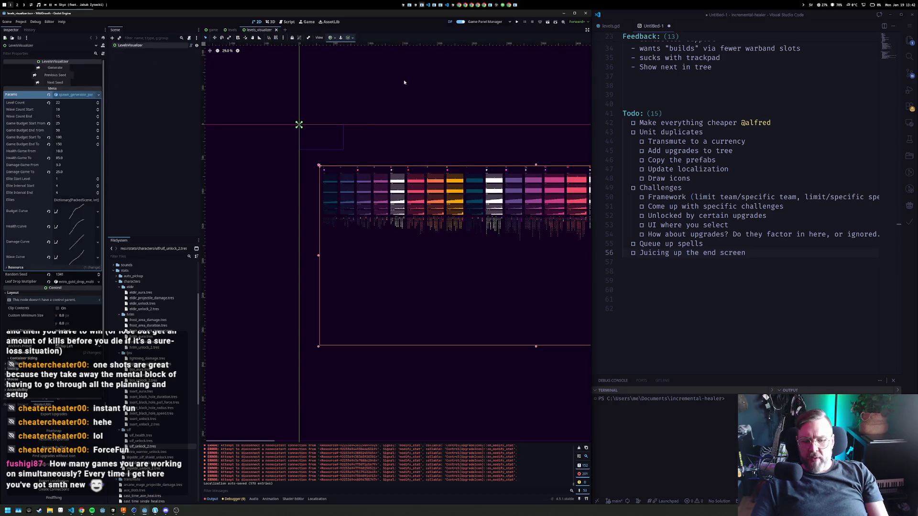
pyautogui.hotkey('ctrl', 'shift', 't')
pyautogui.scroll(4, 474, 249)
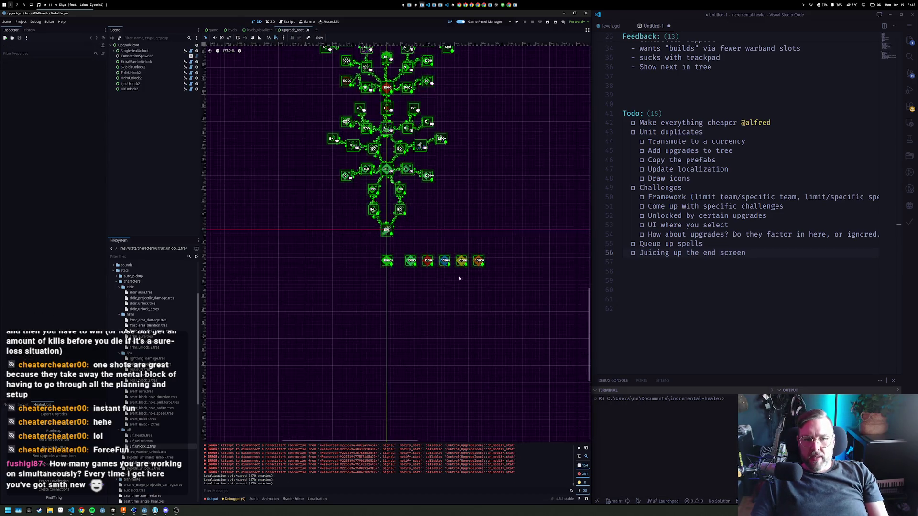
# Give the six unlock nodes Level Cost 1 and Level Cost Increase 0, then run the project
pyautogui.moveTo(516, 205); pyautogui.dragTo(320, 255)
pyautogui.moveTo(301, 210); pyautogui.dragTo(536, 263)
pyautogui.click(73, 268)
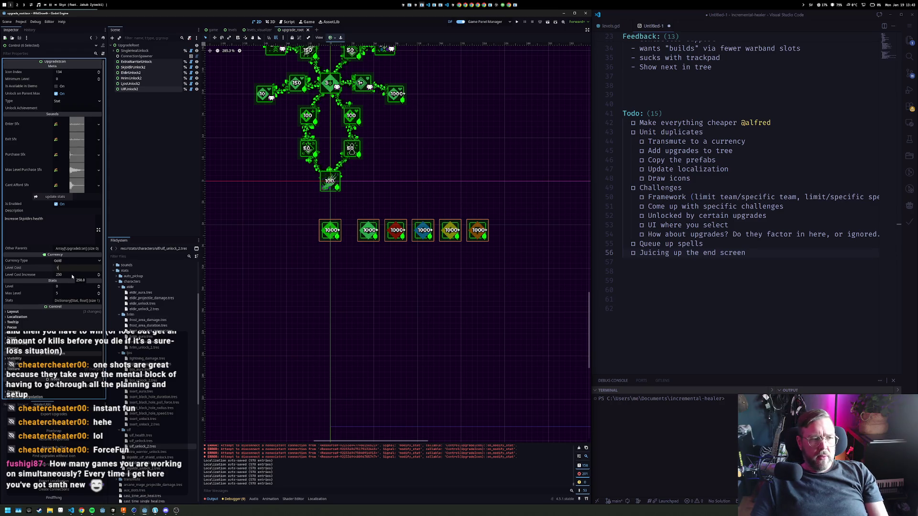
pyautogui.click(73, 275)
pyautogui.write('0')
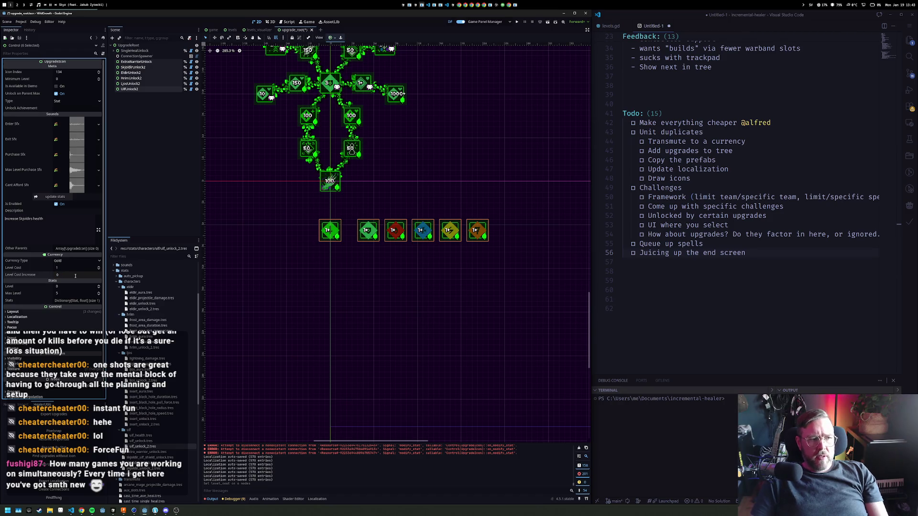
pyautogui.press('Return')
pyautogui.click(437, 185)
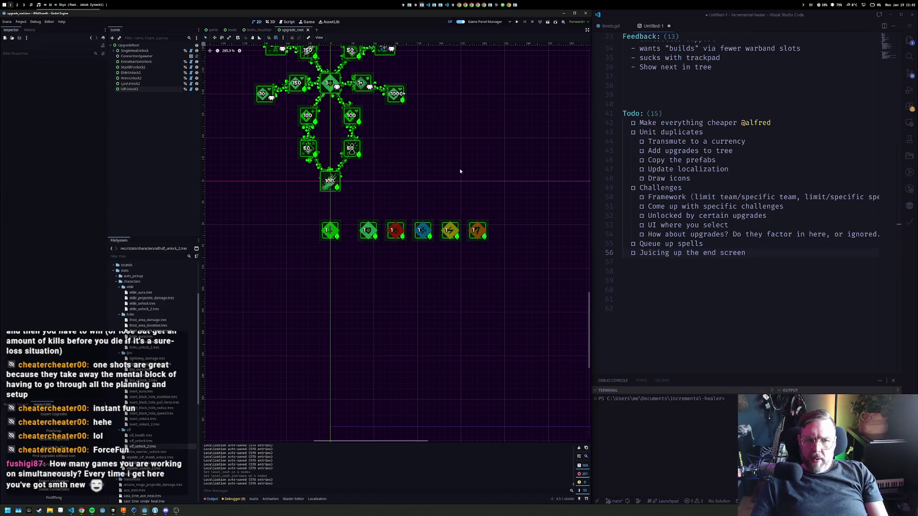
pyautogui.click(517, 23)
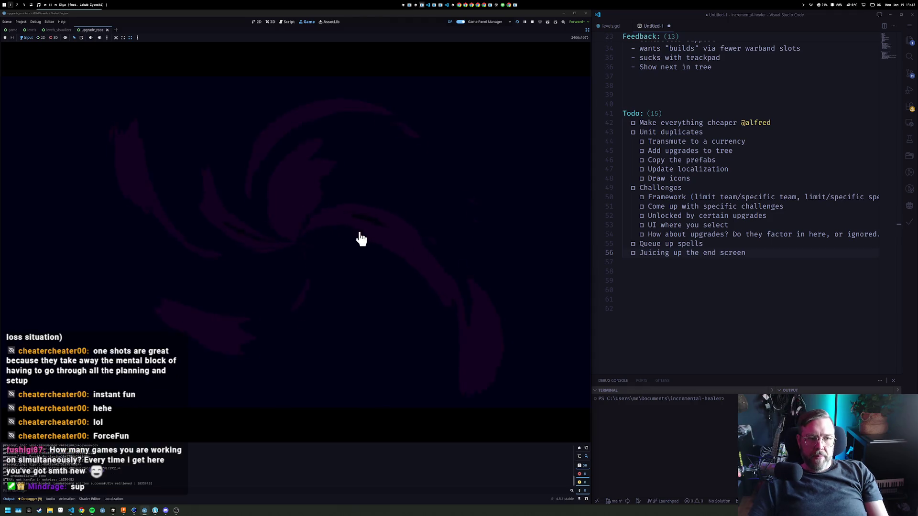
# In the running game, enter the upgrade tree and buy the Eldir second-unlock upgrade
pyautogui.click(321, 350)
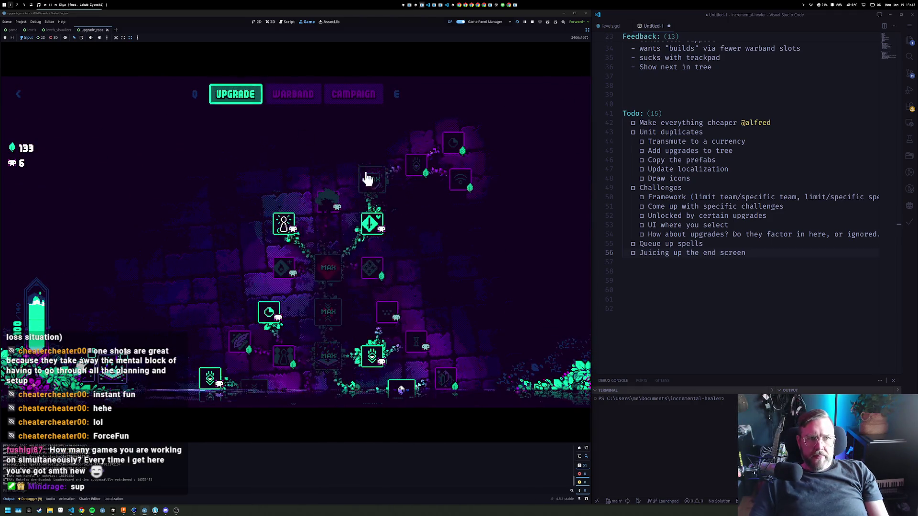
pyautogui.scroll(-5, 369, 178)
pyautogui.moveTo(410, 186)
pyautogui.mouseDown()
pyautogui.moveTo(389, 261)
pyautogui.moveTo(447, 332)
pyautogui.moveTo(462, 396)
pyautogui.mouseUp()
pyautogui.scroll(-5, 462, 396)
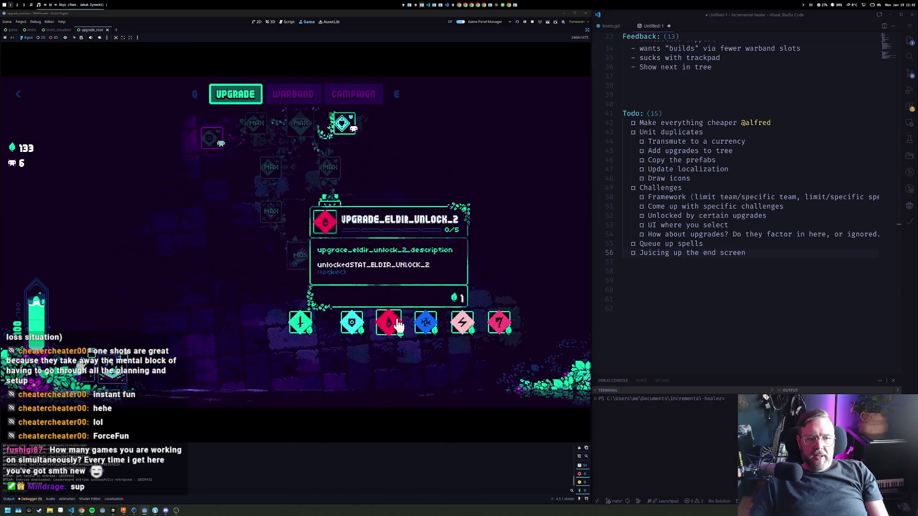
pyautogui.click(329, 208)
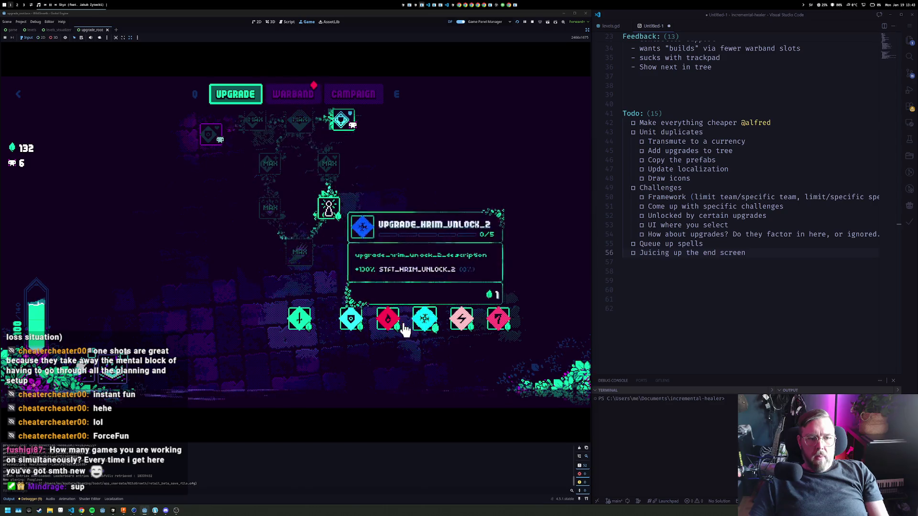
# Place Eldir in the warband grid's right slot and return to the upgrade tree
pyautogui.moveTo(388, 320)
pyautogui.click(292, 94)
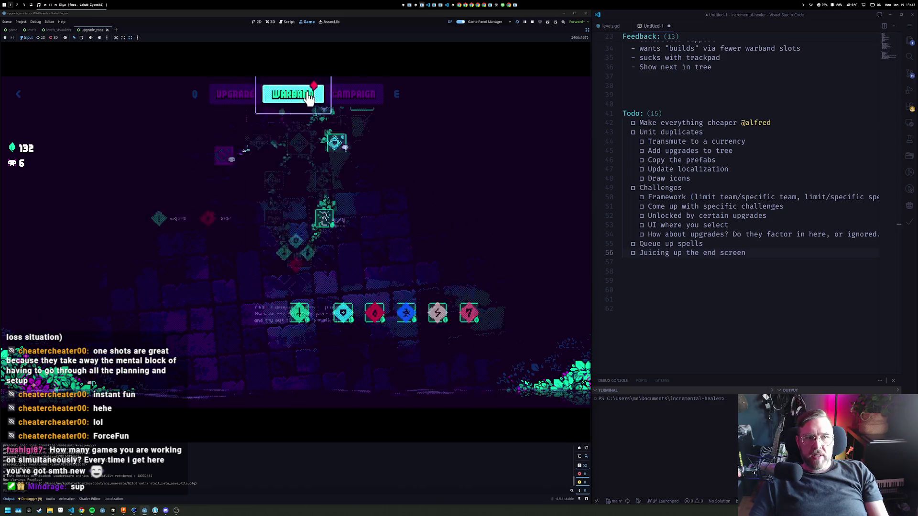
pyautogui.moveTo(184, 184)
pyautogui.mouseDown()
pyautogui.moveTo(329, 273)
pyautogui.moveTo(388, 241)
pyautogui.mouseUp()
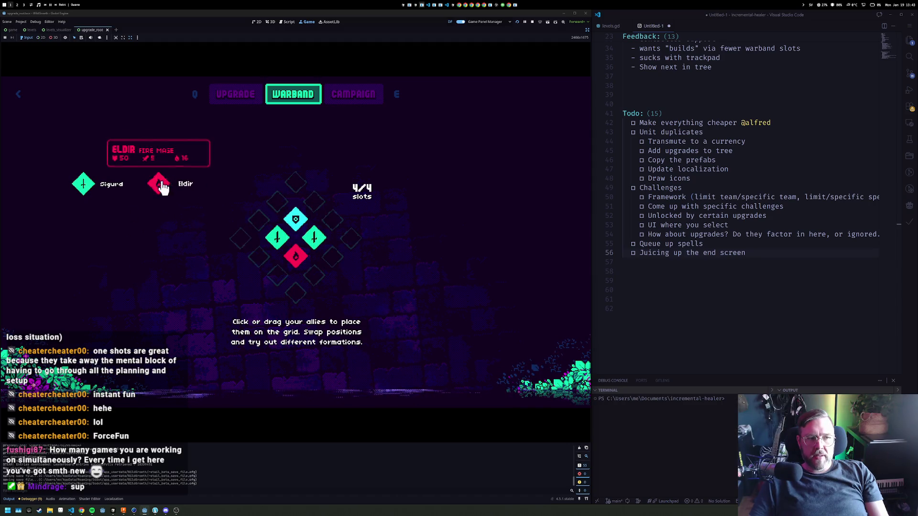
pyautogui.moveTo(306, 241); pyautogui.dragTo(159, 184)
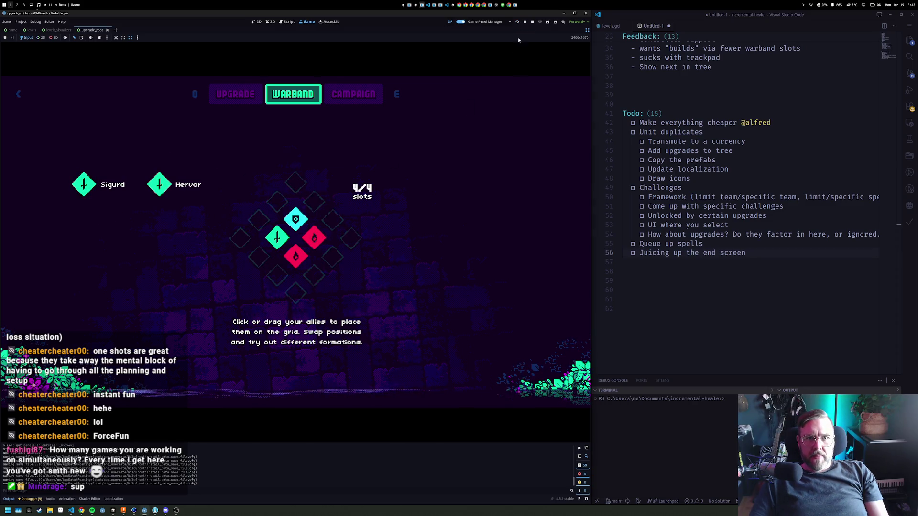
pyautogui.press('q')
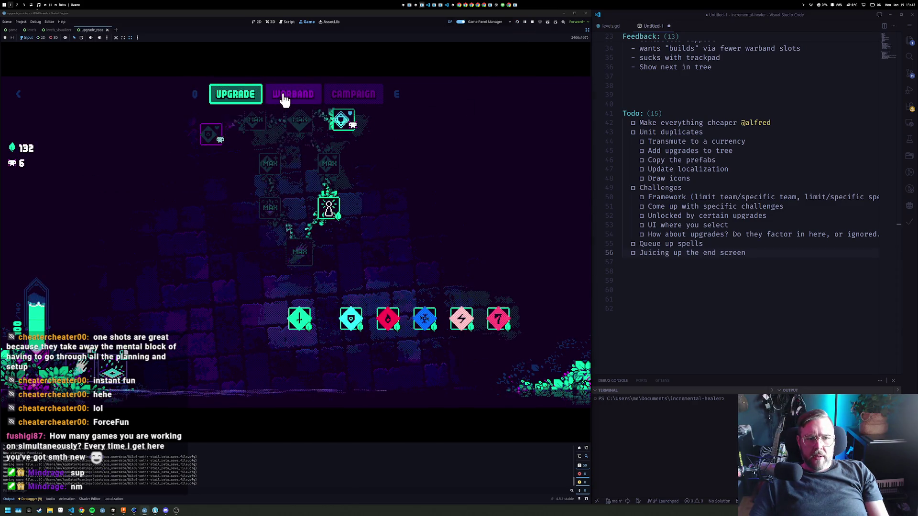
# Play a Campaign battle casting Undergrowth and Eir's Touch, then stop the game
pyautogui.click(369, 99)
pyautogui.click(299, 372)
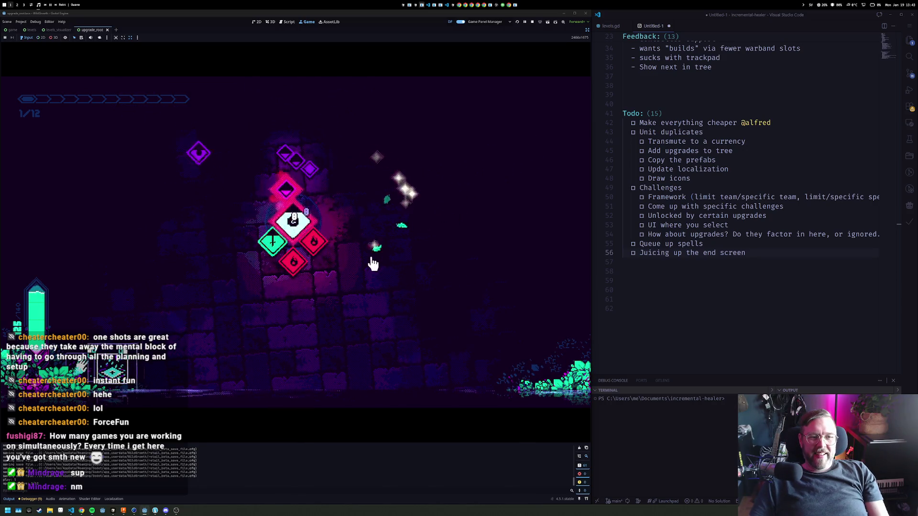
pyautogui.click(306, 232)
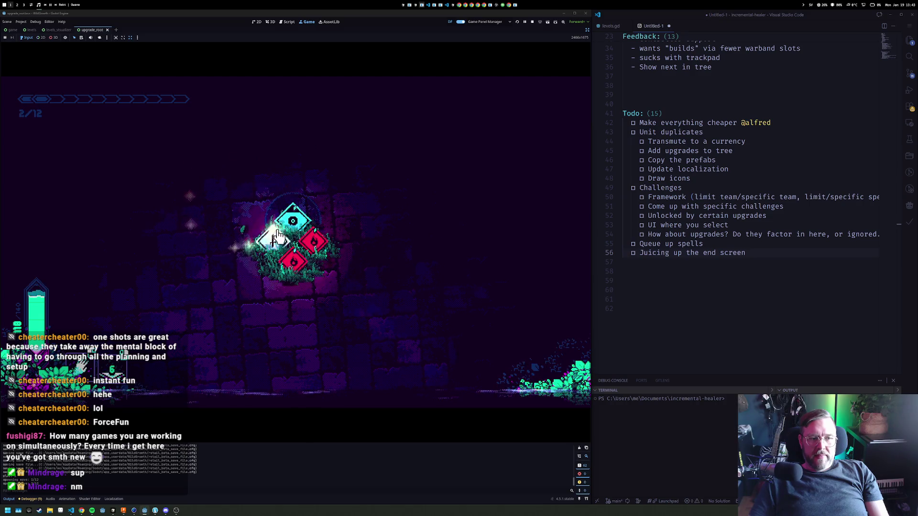
pyautogui.click(315, 235)
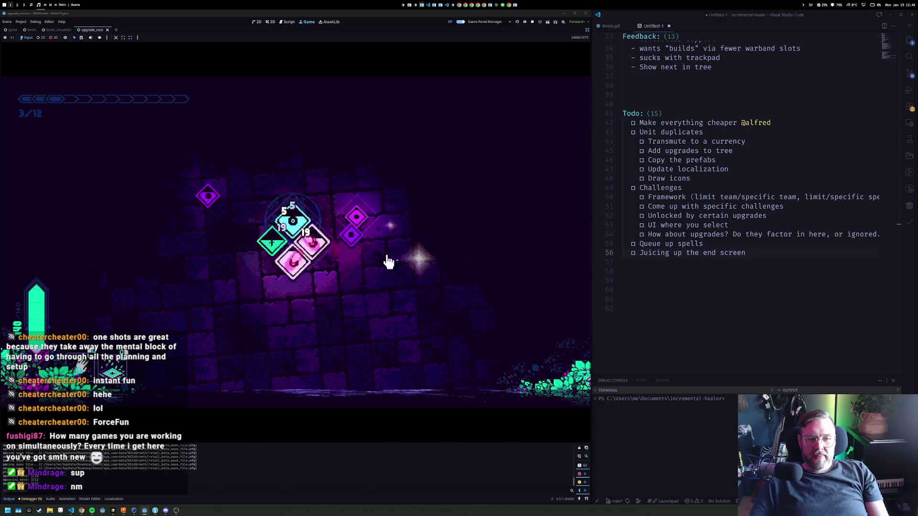
pyautogui.click(313, 244)
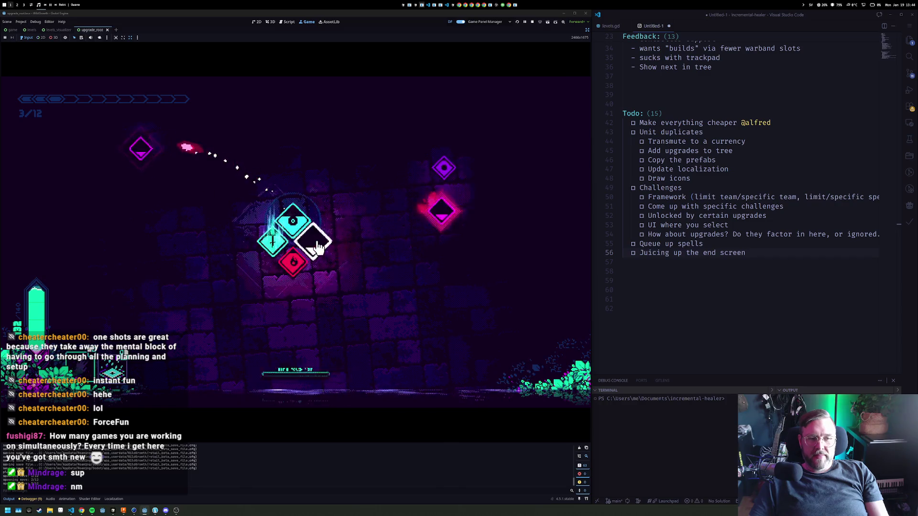
pyautogui.click(298, 218)
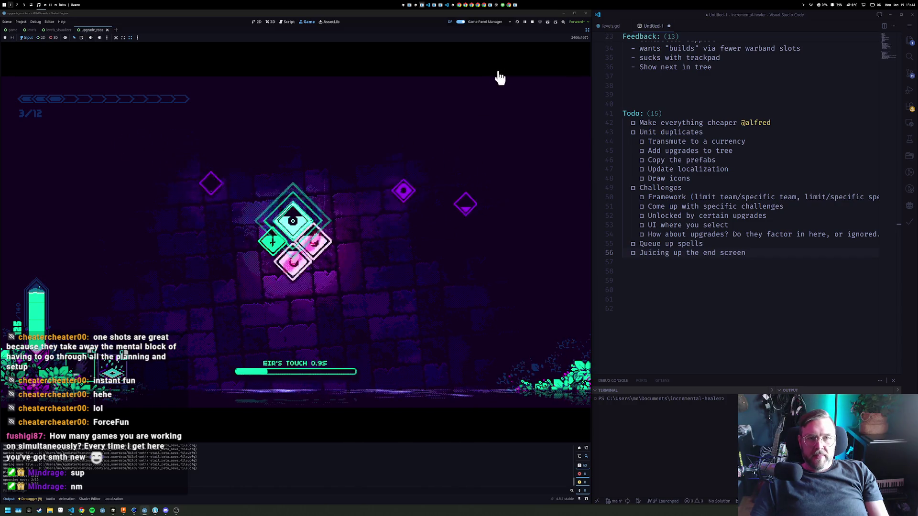
pyautogui.click(532, 22)
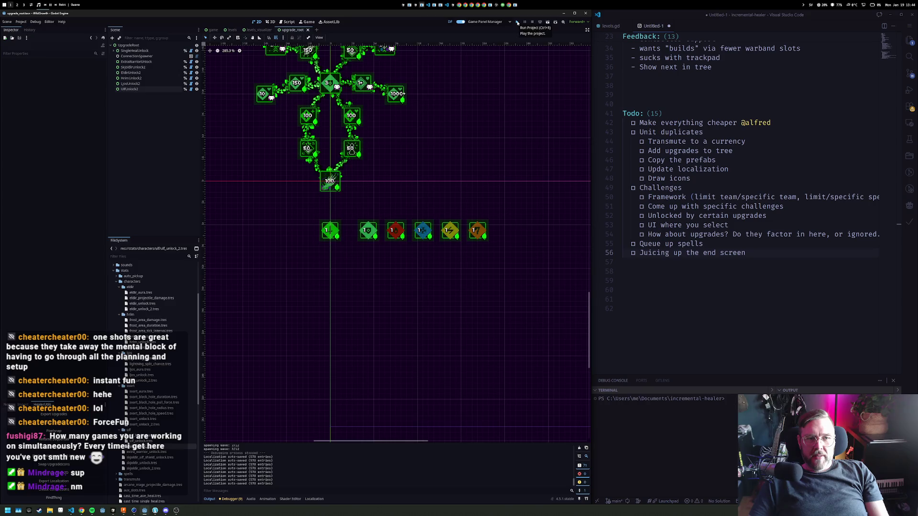
# Run the project, enter the upgrade tree, and stop it again
pyautogui.click(517, 23)
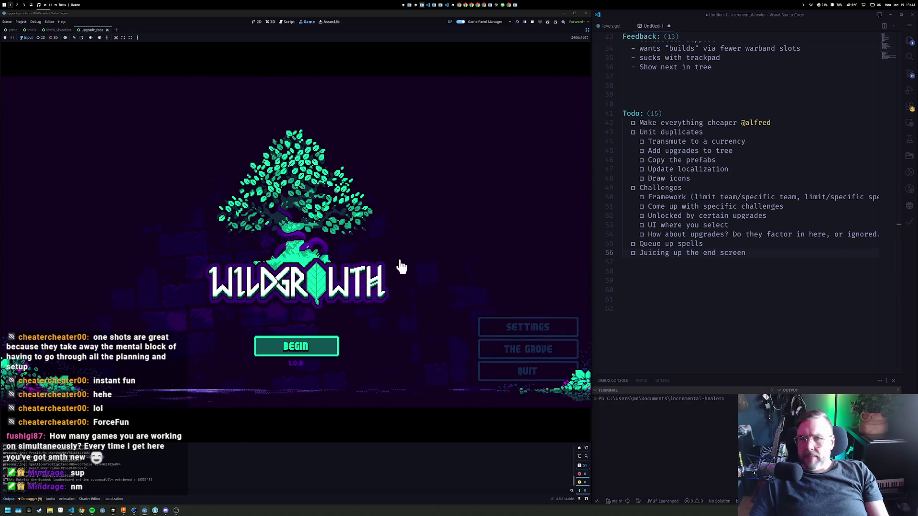
pyautogui.click(331, 345)
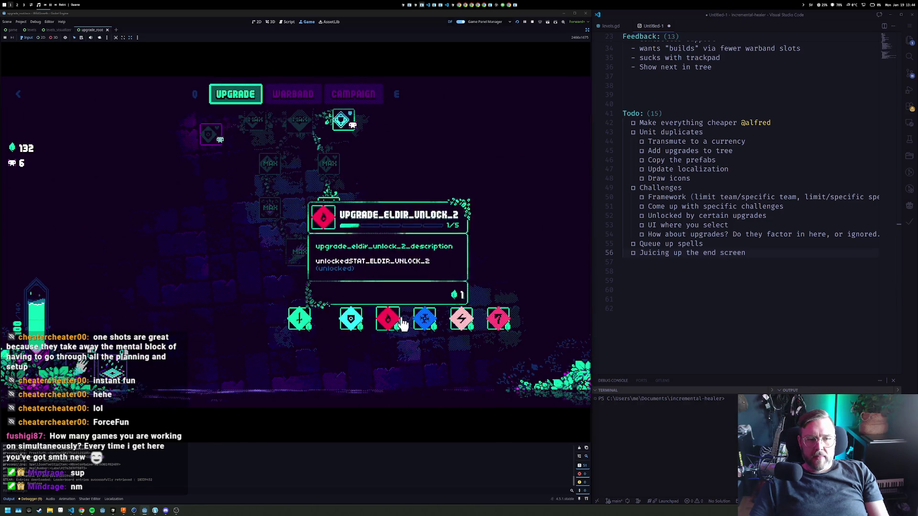
pyautogui.click(532, 22)
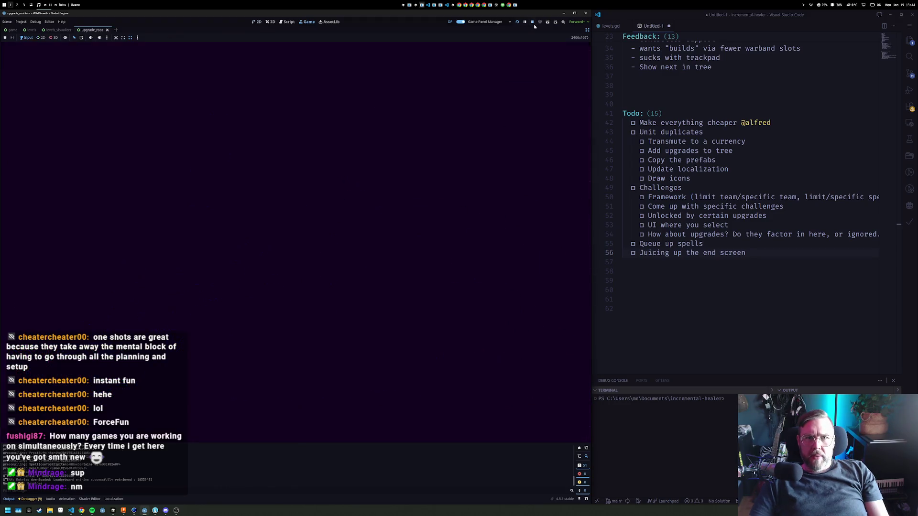
# Change Max Level on ExtraWarriorUnlock through UlfUnlock2, then rerun the project
pyautogui.click(136, 62)
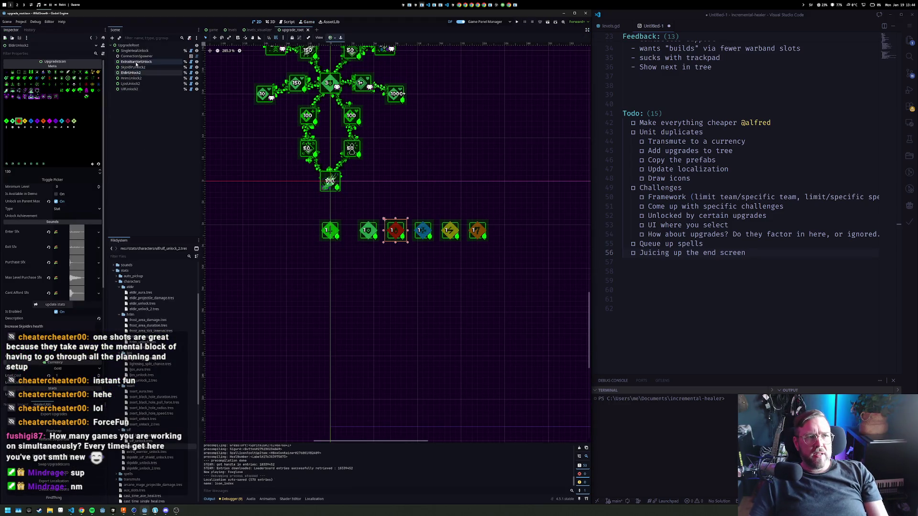
pyautogui.keyDown('shift'); pyautogui.click(140, 90); pyautogui.keyUp('shift')
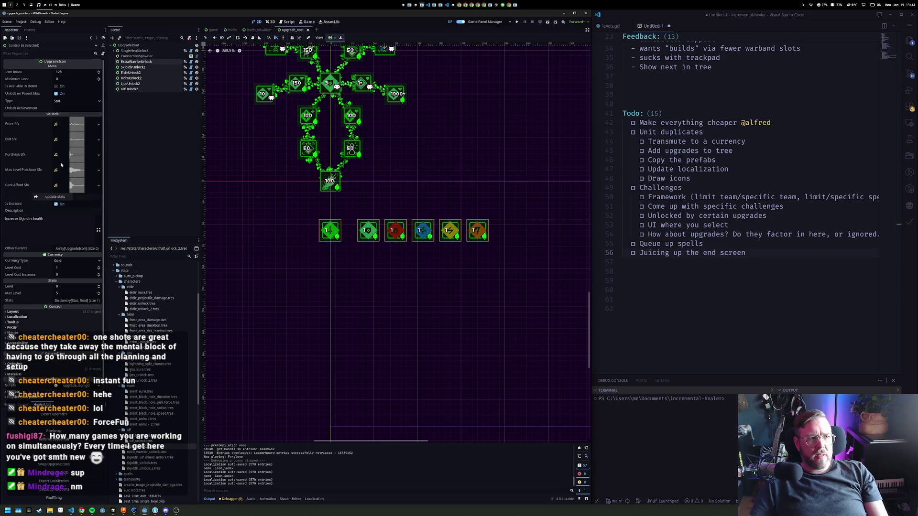
pyautogui.click(75, 294)
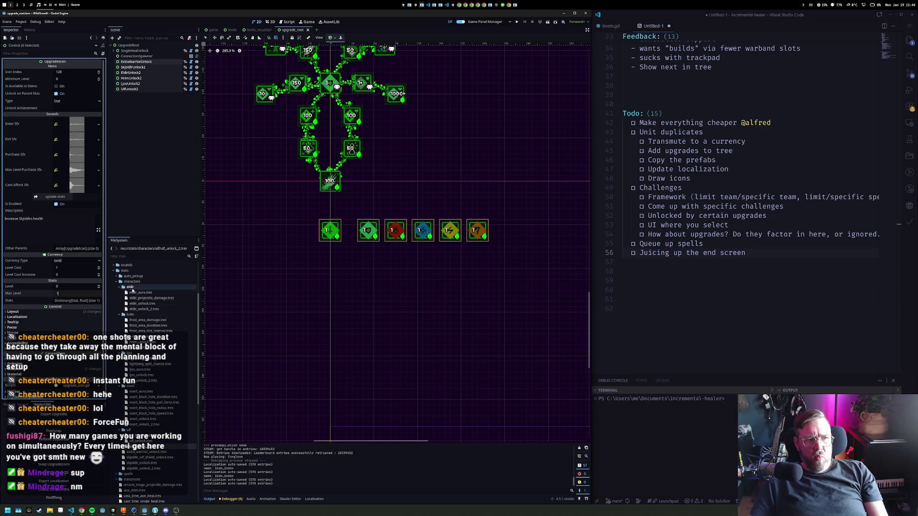
pyautogui.click(340, 301)
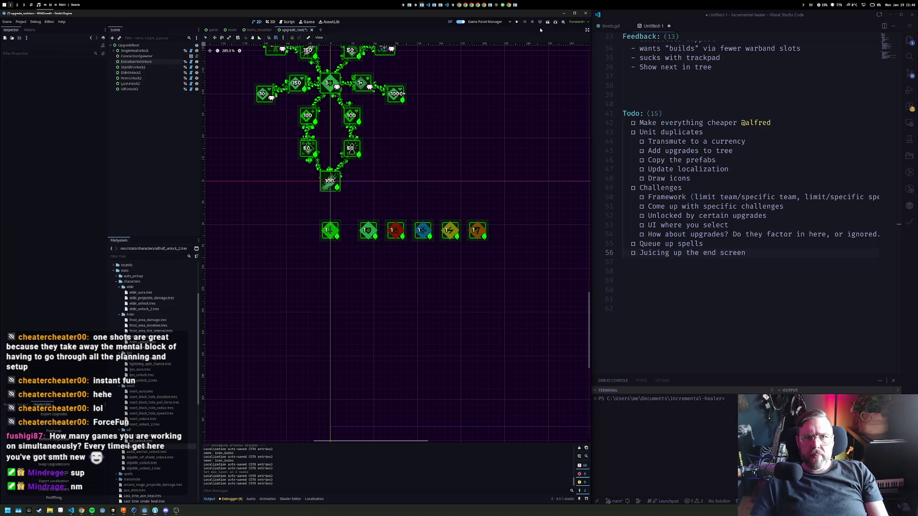
pyautogui.click(516, 22)
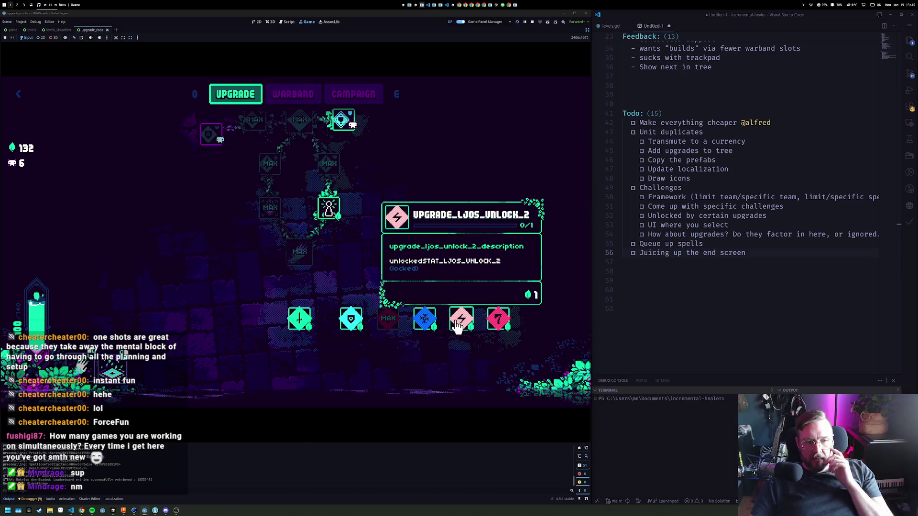
# Place Skjoldir in the warband grid's left slot and embark on the campaign level
pyautogui.moveTo(427, 320)
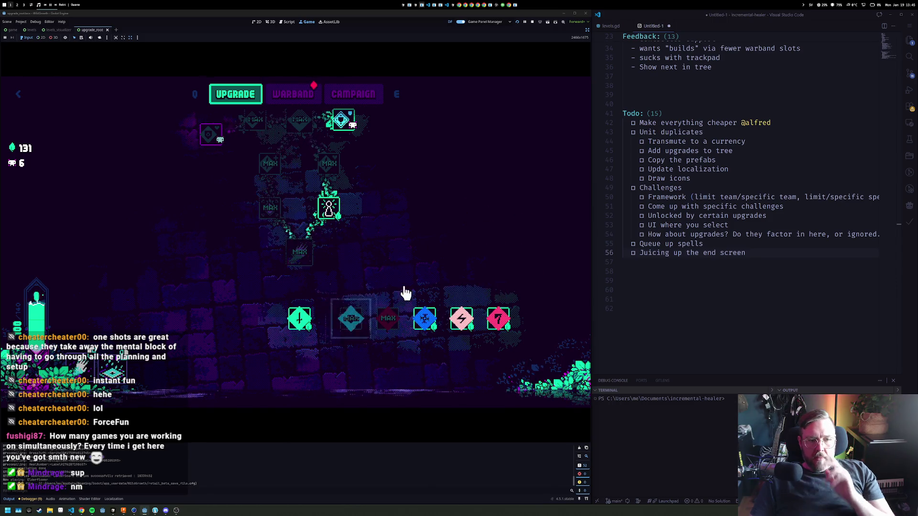
pyautogui.press('e')
pyautogui.moveTo(84, 214)
pyautogui.mouseDown()
pyautogui.moveTo(120, 200)
pyautogui.moveTo(239, 215)
pyautogui.moveTo(277, 238)
pyautogui.mouseUp()
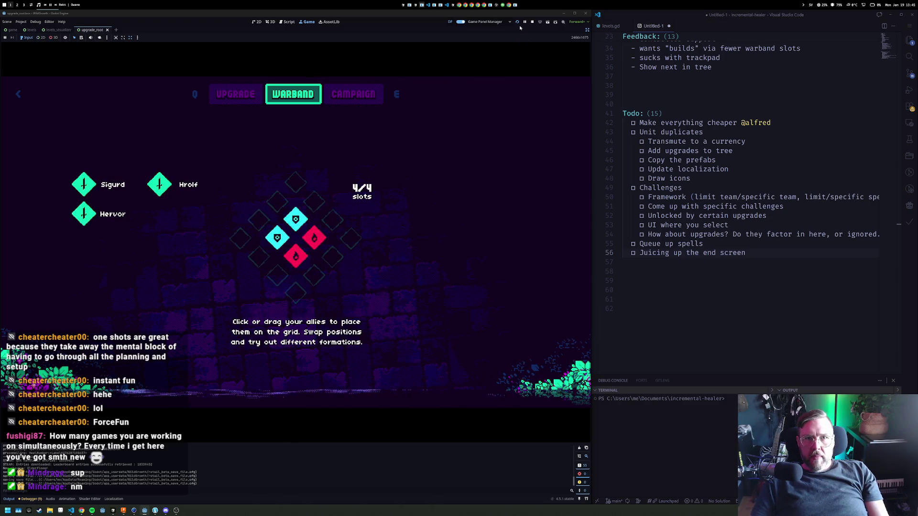
pyautogui.press('e')
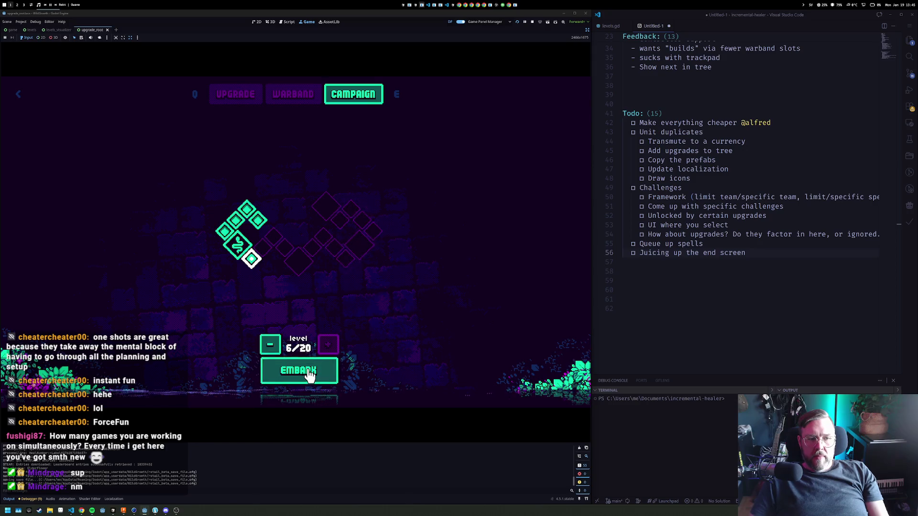
pyautogui.press('space')
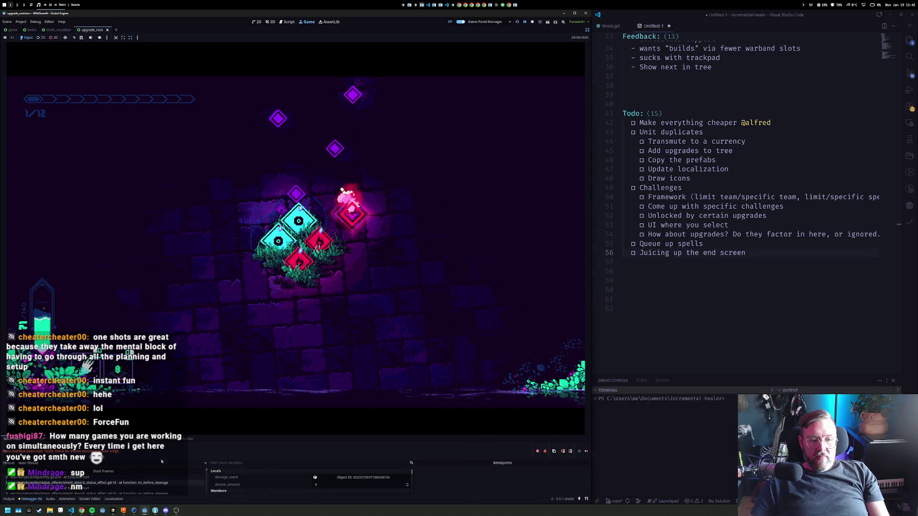
pyautogui.click(727, 191)
# Open shield_absorb_status_effect.gd through Quick Open
pyautogui.write('0')
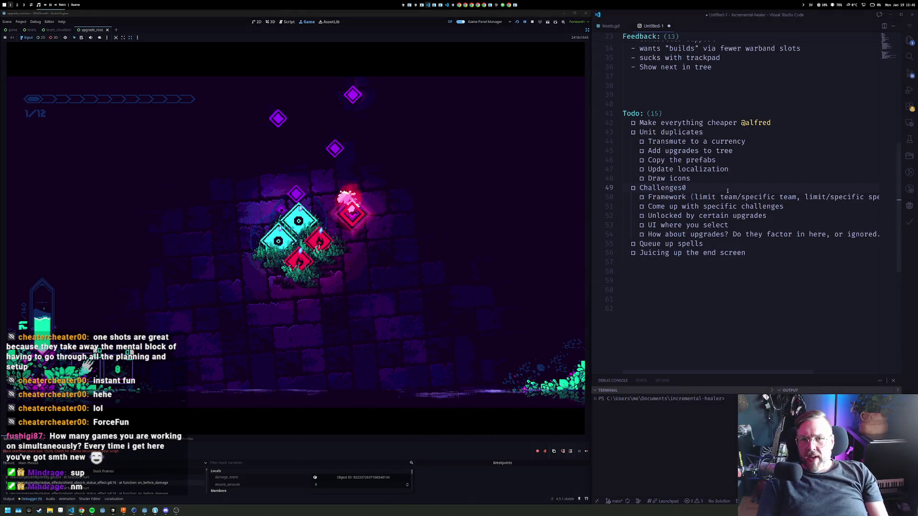
pyautogui.hotkey('ctrl', 'p')
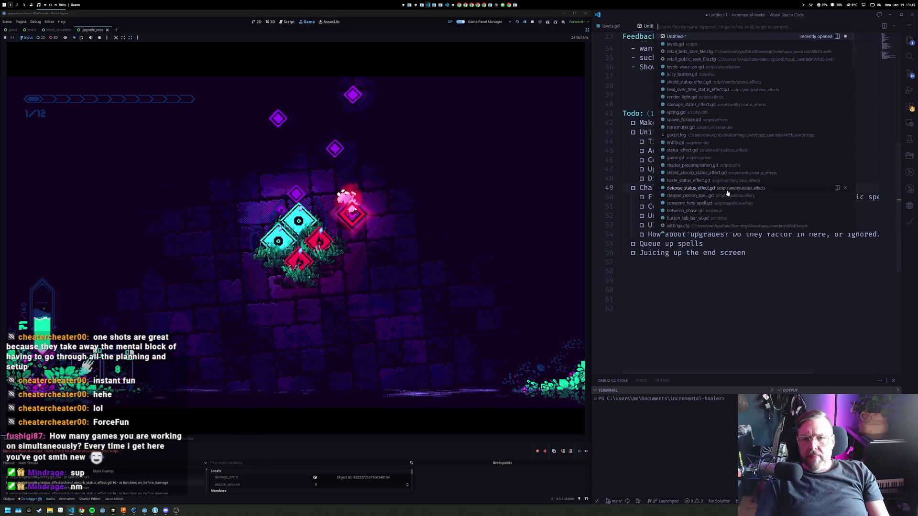
pyautogui.write('shielda')
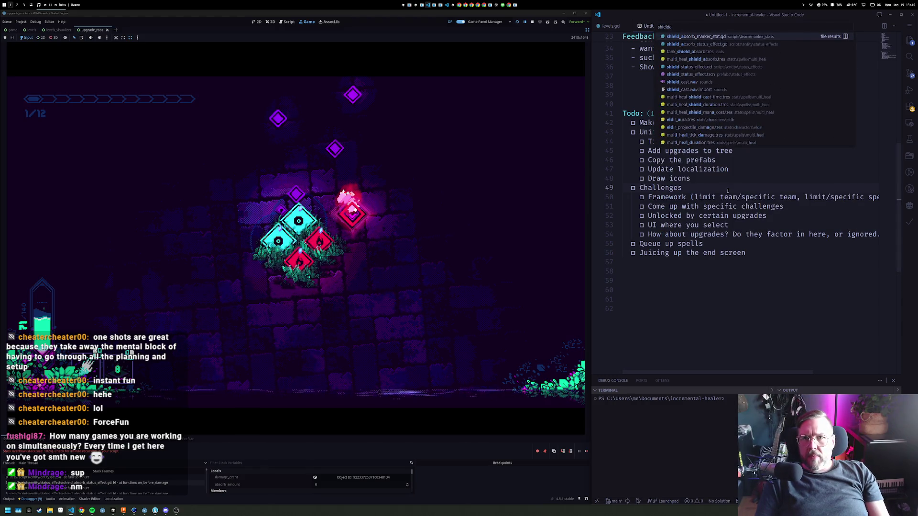
pyautogui.press('Down')
pyautogui.press('Return')
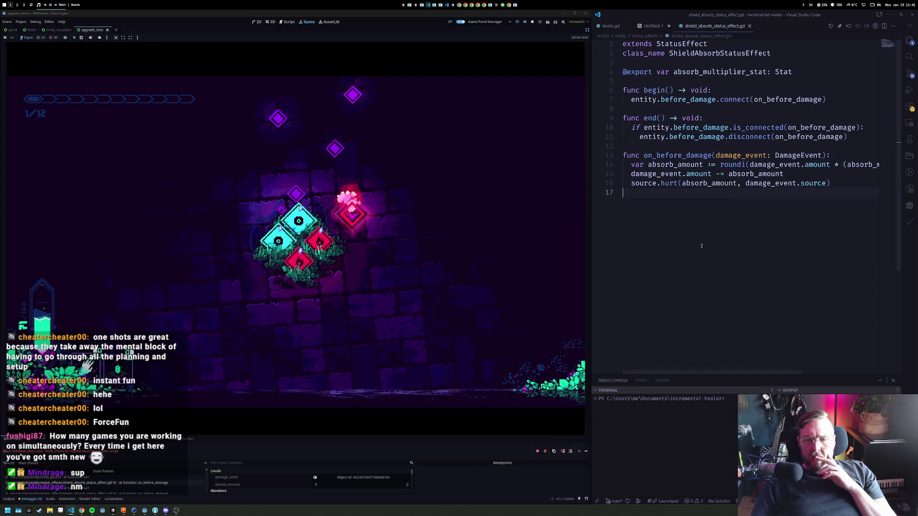
# Review the end() function and the damage_event parameter, then jump to the DamageEvent definition
pyautogui.click(716, 118)
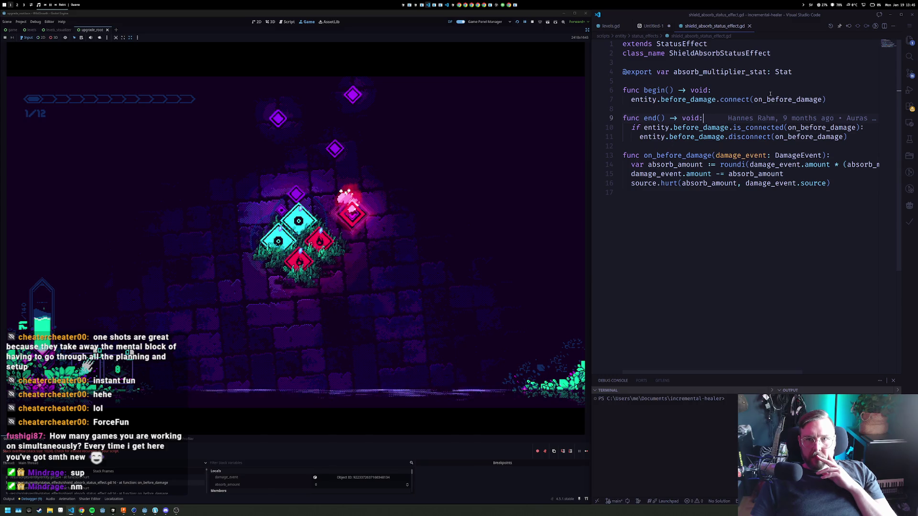
pyautogui.hotkey('alt', '-')
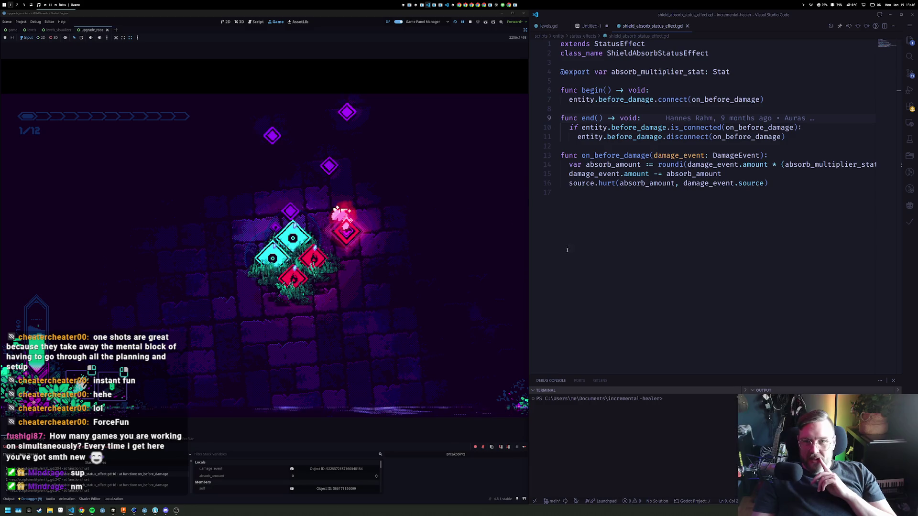
pyautogui.click(805, 136)
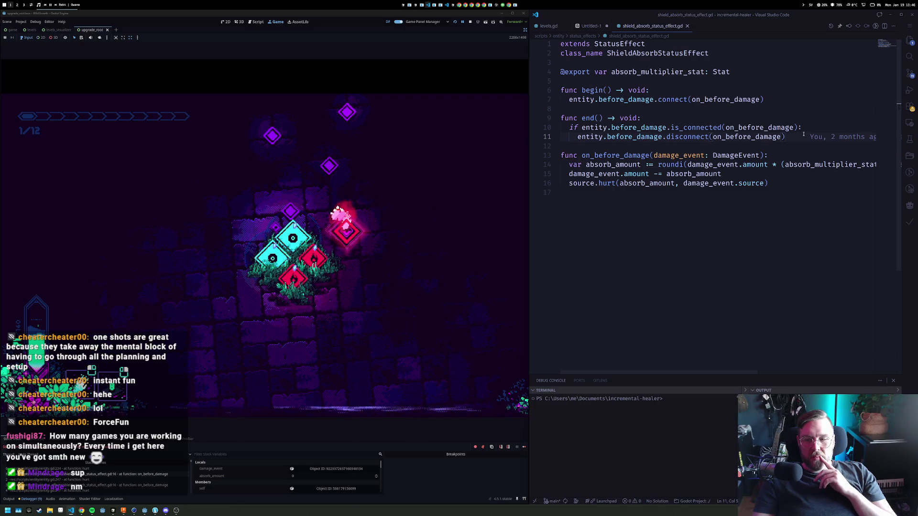
pyautogui.click(660, 118)
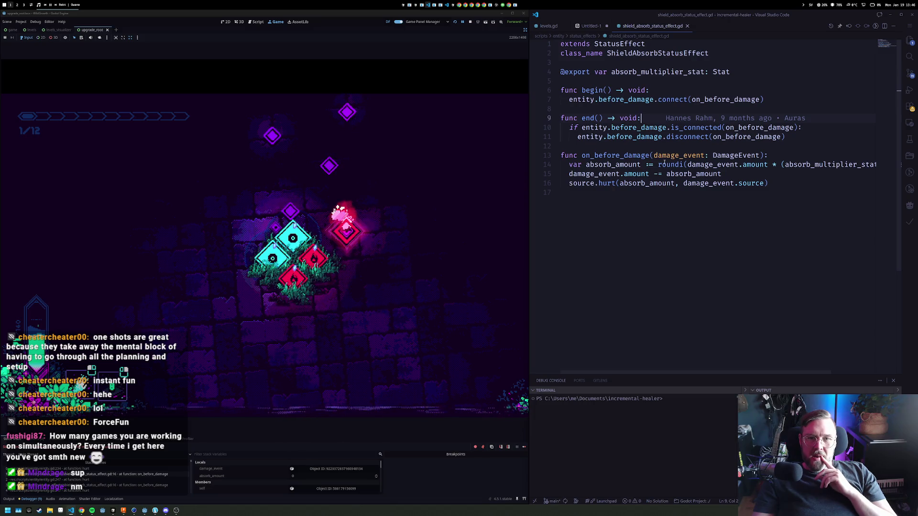
pyautogui.click(782, 180)
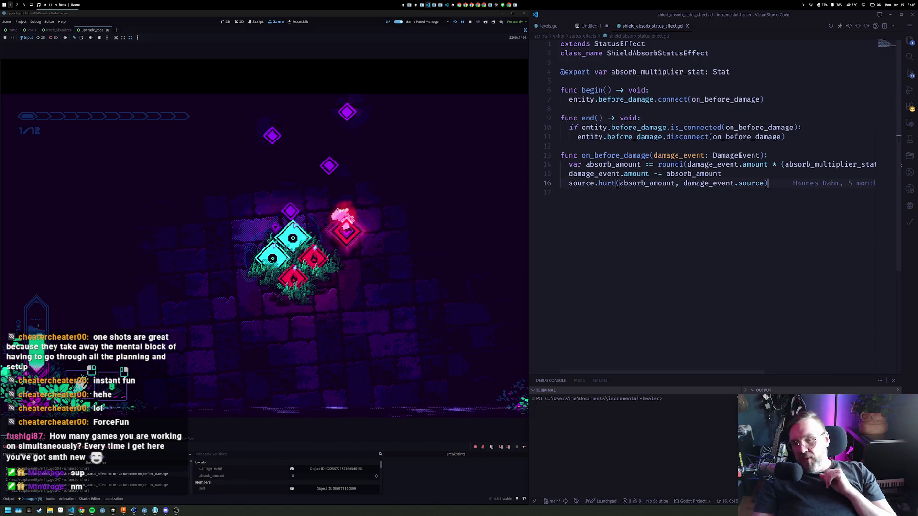
pyautogui.click(683, 155)
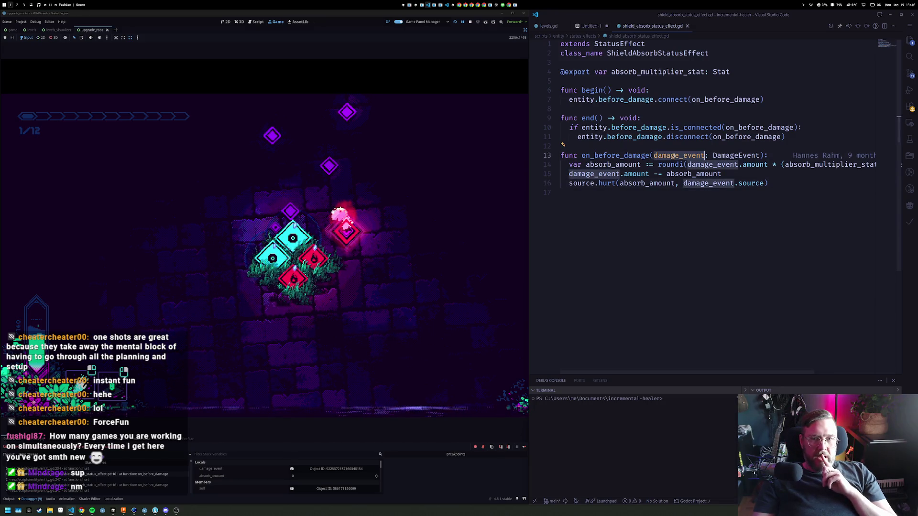
pyautogui.click(735, 156)
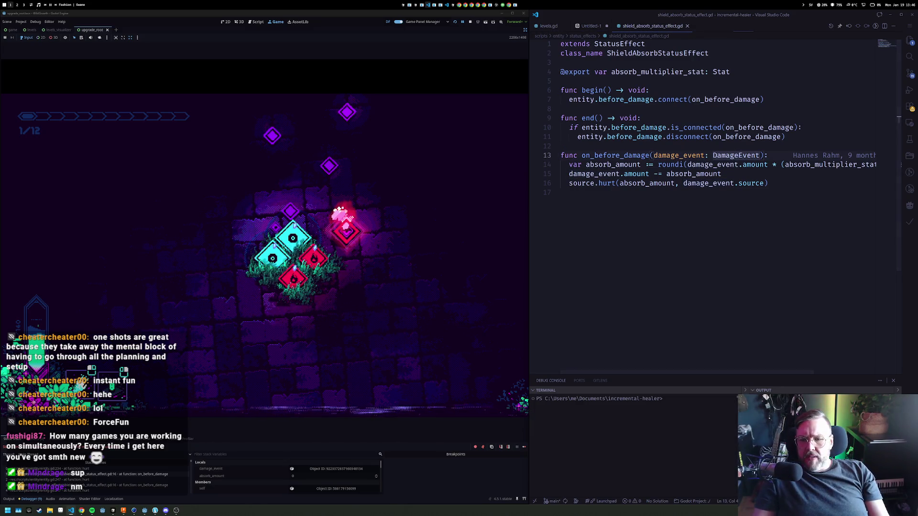
pyautogui.keyDown('ctrl'); pyautogui.click(736, 156); pyautogui.keyUp('ctrl')
# Add 'var shared: bool = false' to DamageEvent, save, and return to the shield script
pyautogui.press('Return')
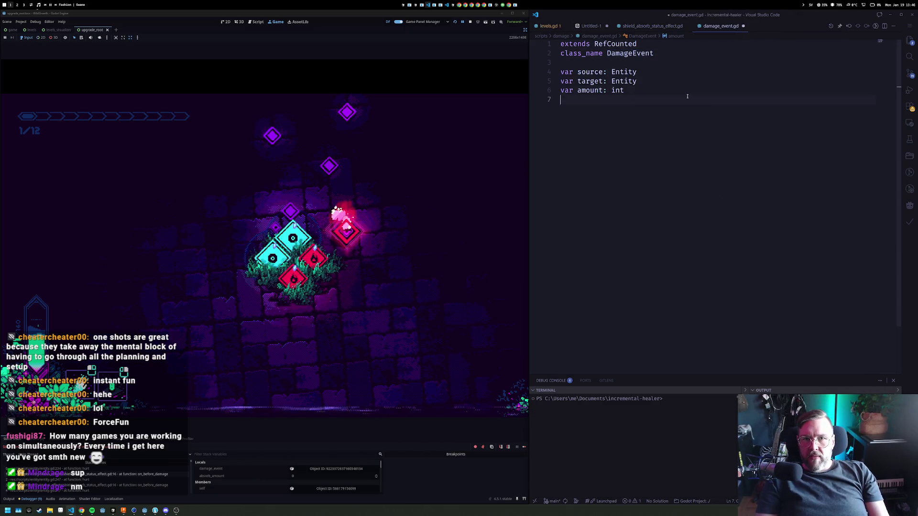
pyautogui.write('var ')
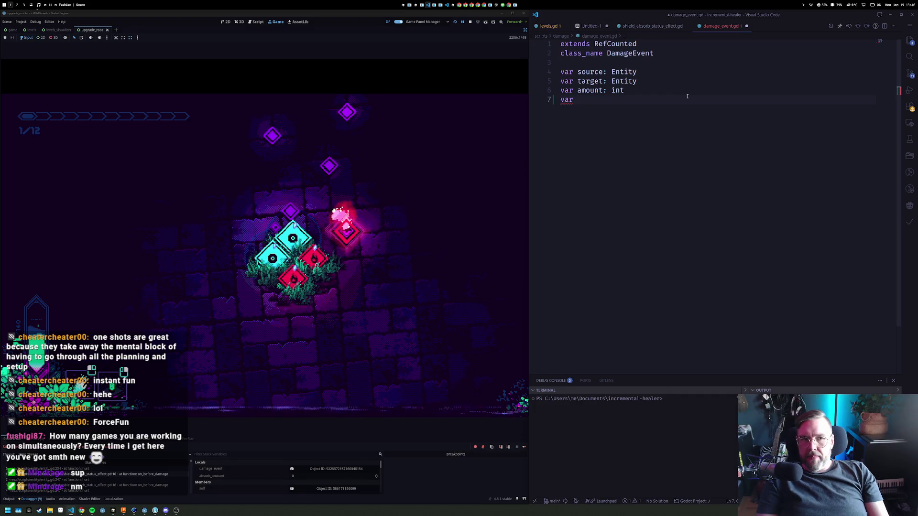
pyautogui.write('pa')
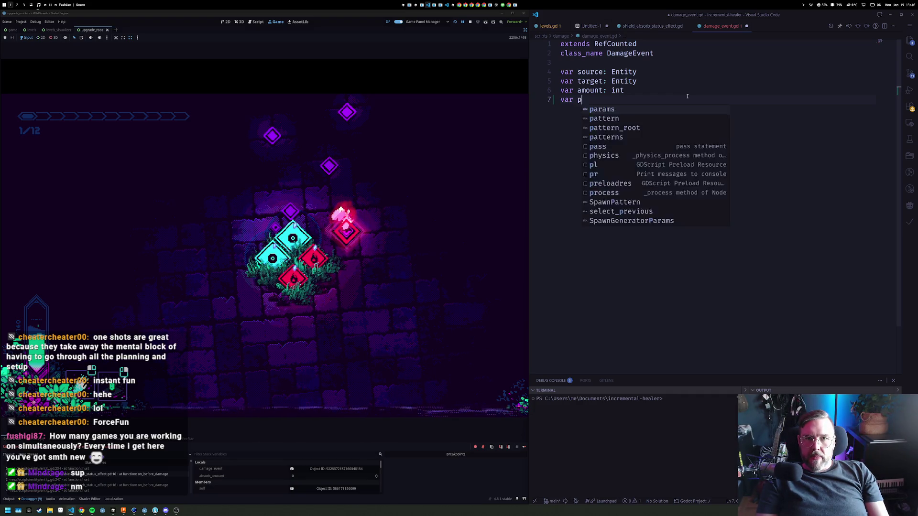
pyautogui.press('BackSpace')
pyautogui.press('BackSpace')
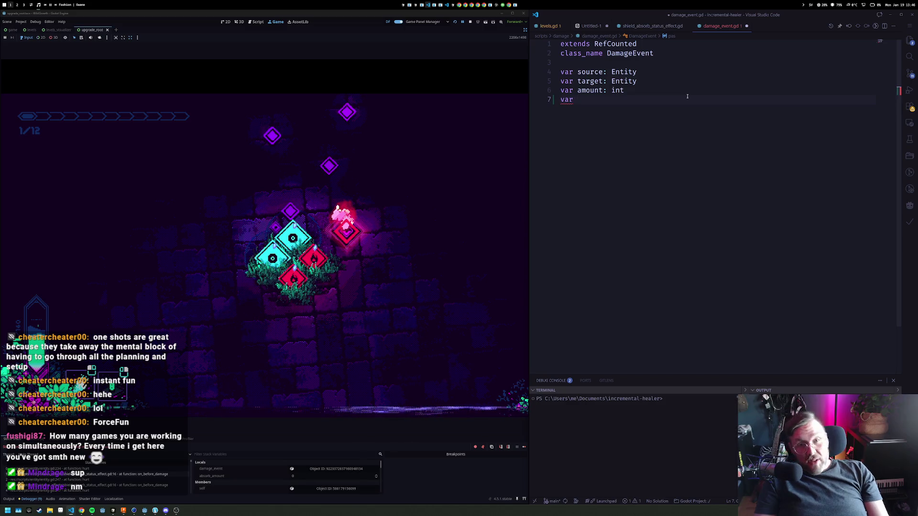
pyautogui.write('shared')
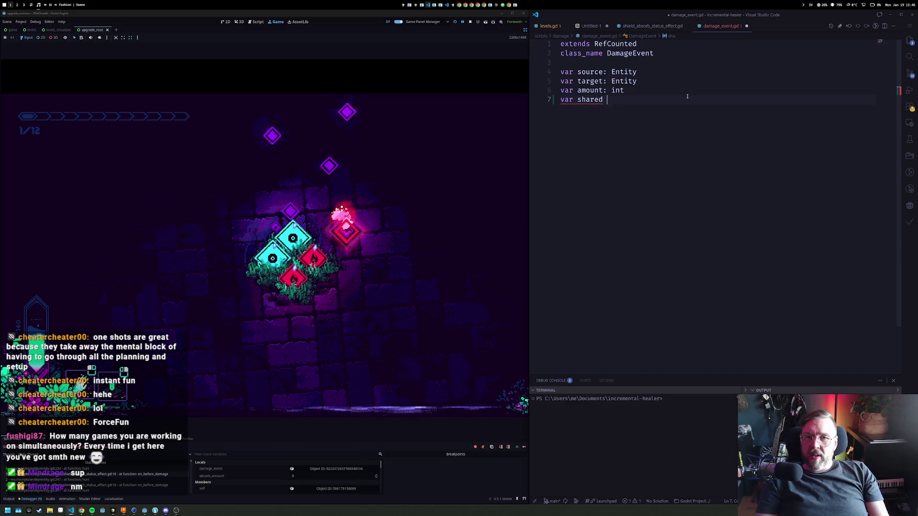
pyautogui.press('BackSpace')
pyautogui.write(': bool ')
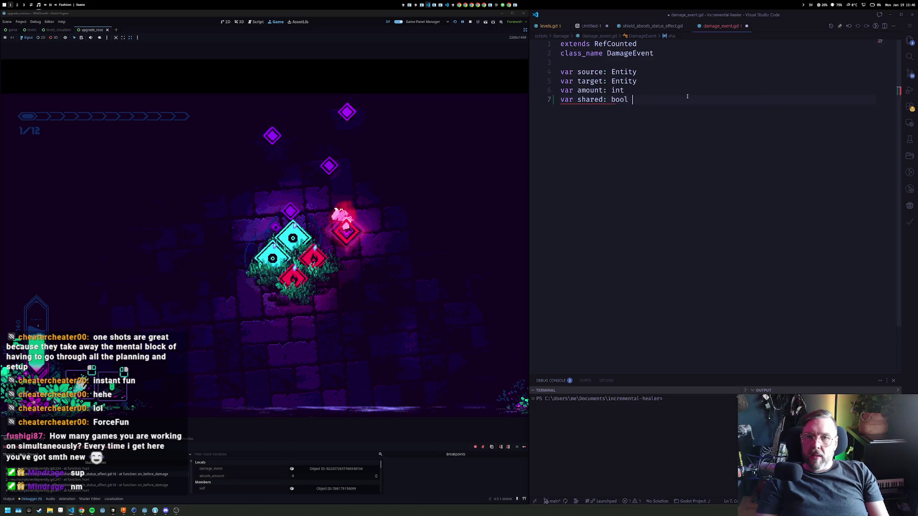
pyautogui.write('= false')
pyautogui.hotkey('ctrl', 's')
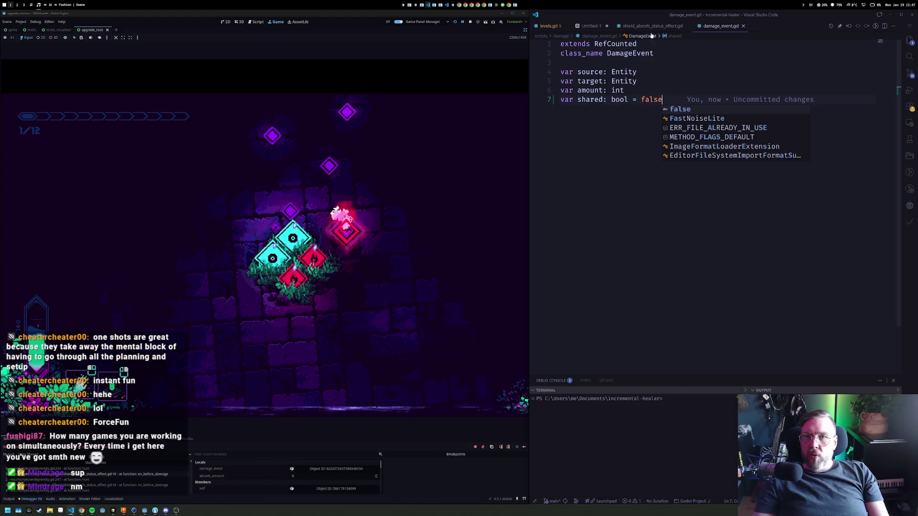
pyautogui.hotkey('ctrl', 'Tab')
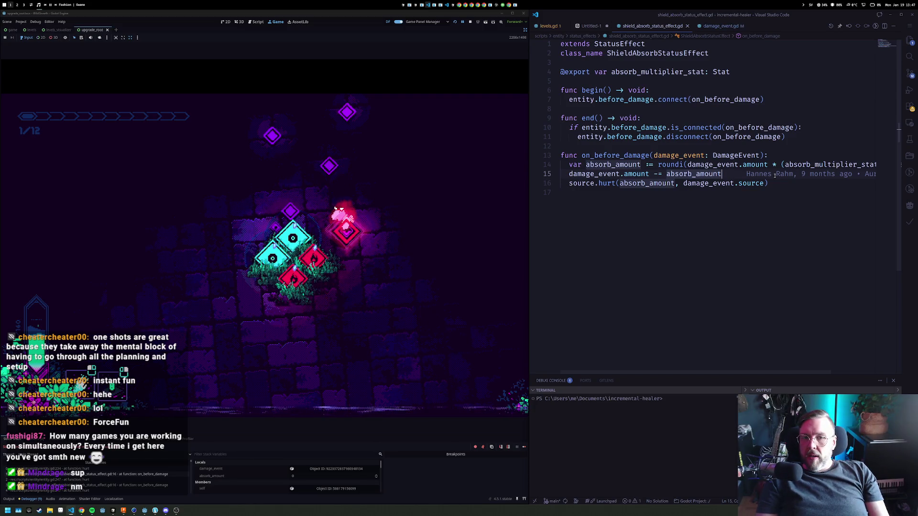
# Jump to hurt() in entity.gd and start adding a shared parameter
pyautogui.press('Down')
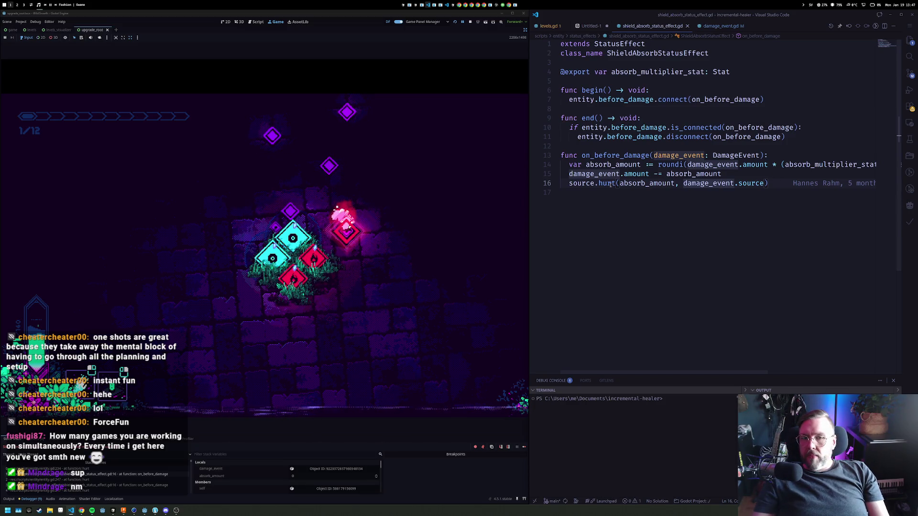
pyautogui.moveTo(610, 185)
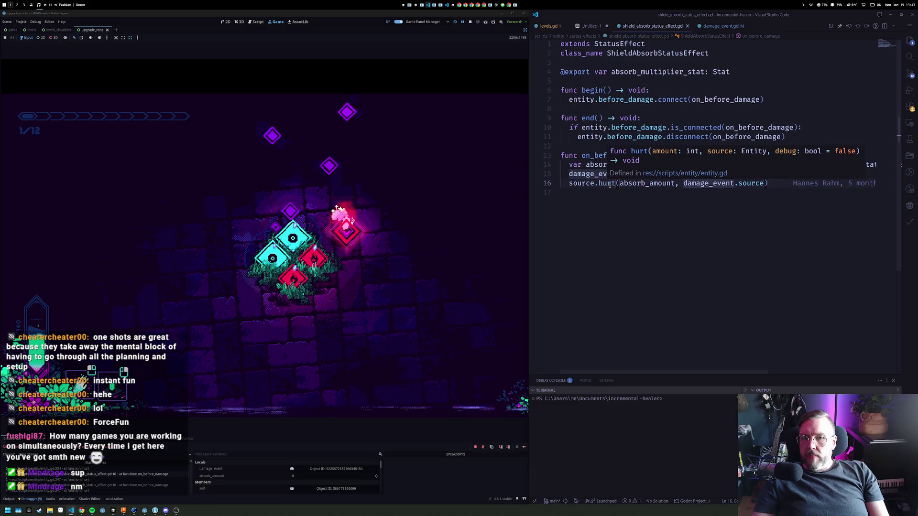
pyautogui.keyDown('ctrl'); pyautogui.click(610, 185); pyautogui.keyUp('ctrl')
pyautogui.click(807, 157)
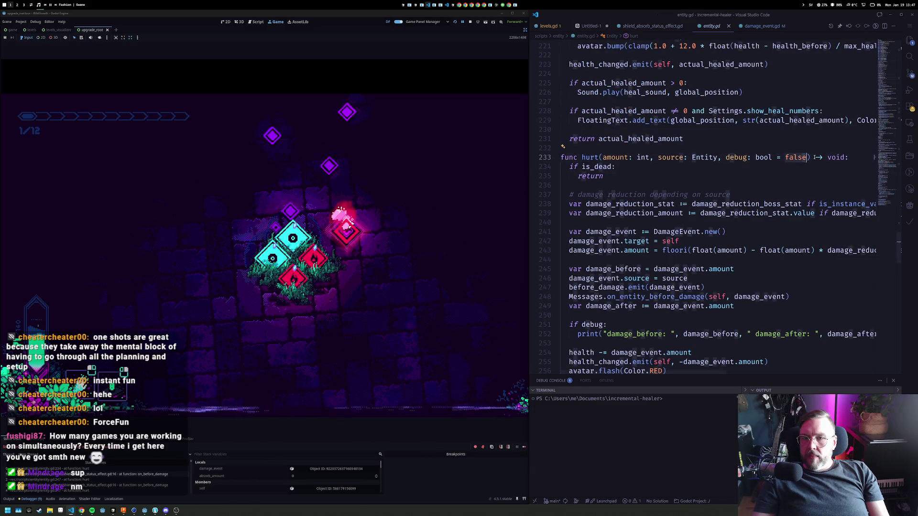
pyautogui.write(', sh')
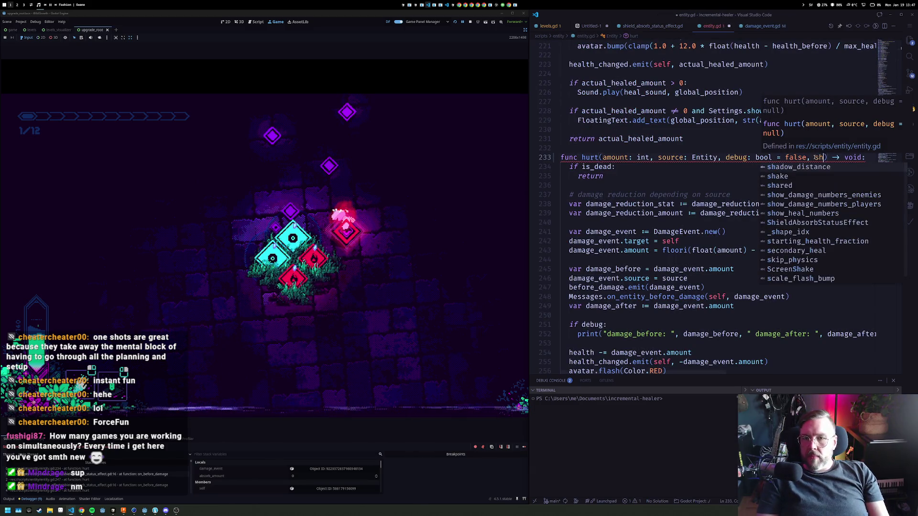
pyautogui.write('ared')
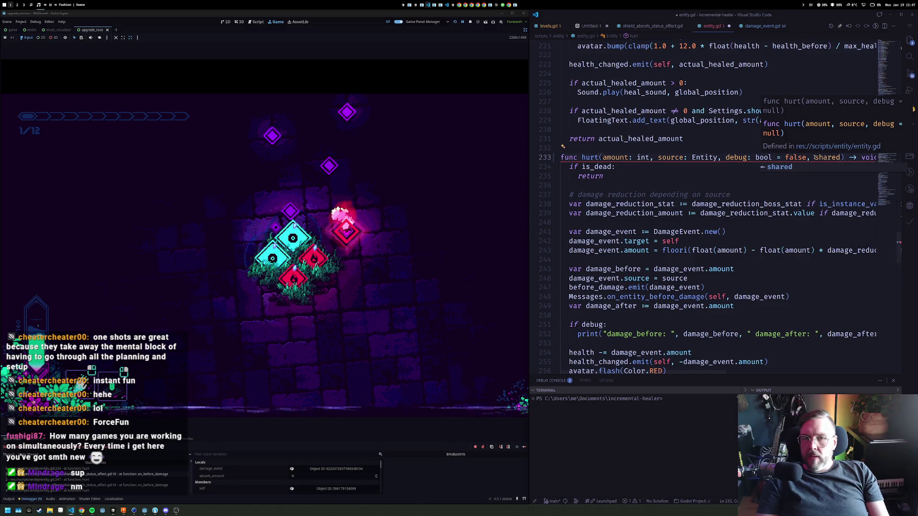
pyautogui.press('BackSpace')
pyautogui.press('BackSpace')
pyautogui.press('BackSpace')
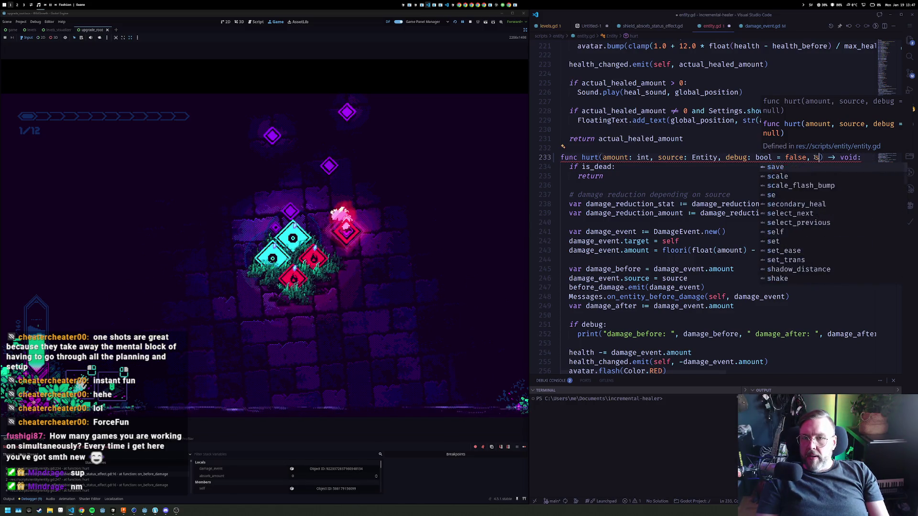
pyautogui.press('Down')
pyautogui.press('Down')
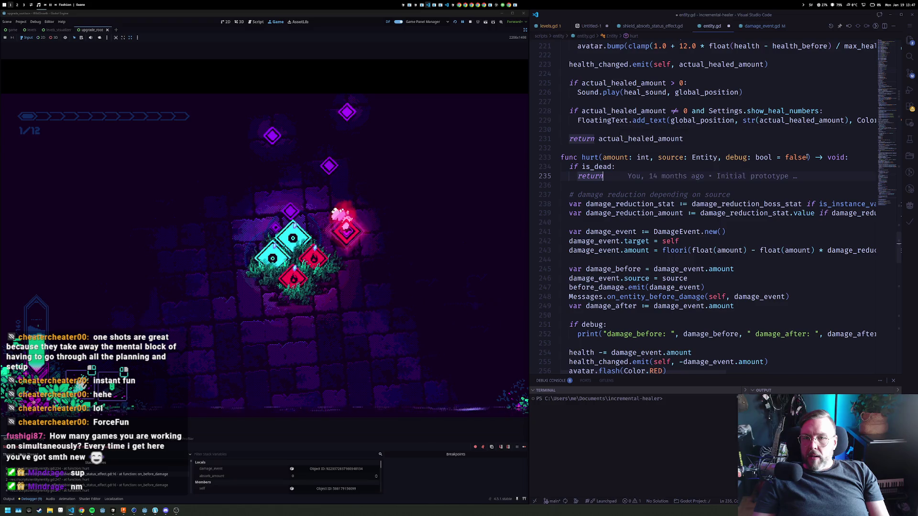
# Duplicate the debug parameter in hurt() and rename the copy to shared
pyautogui.click(719, 157)
pyautogui.press('Escape')
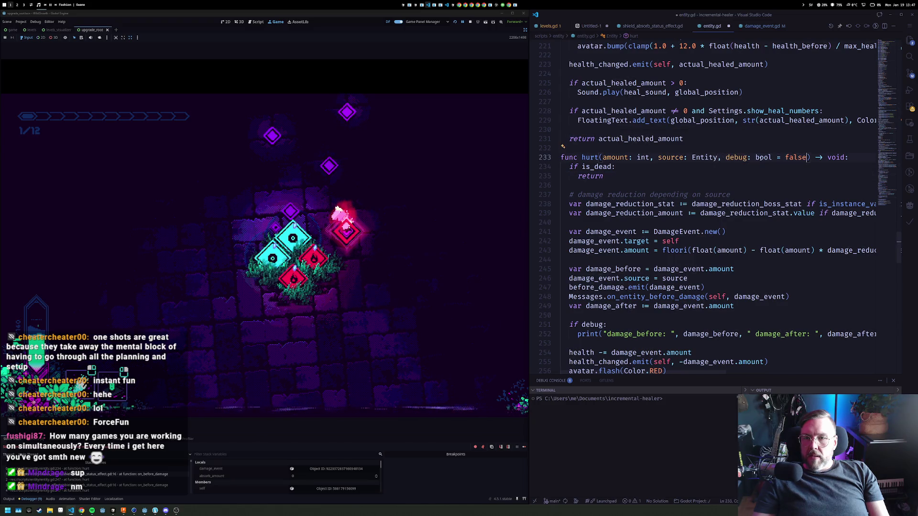
pyautogui.write('.')
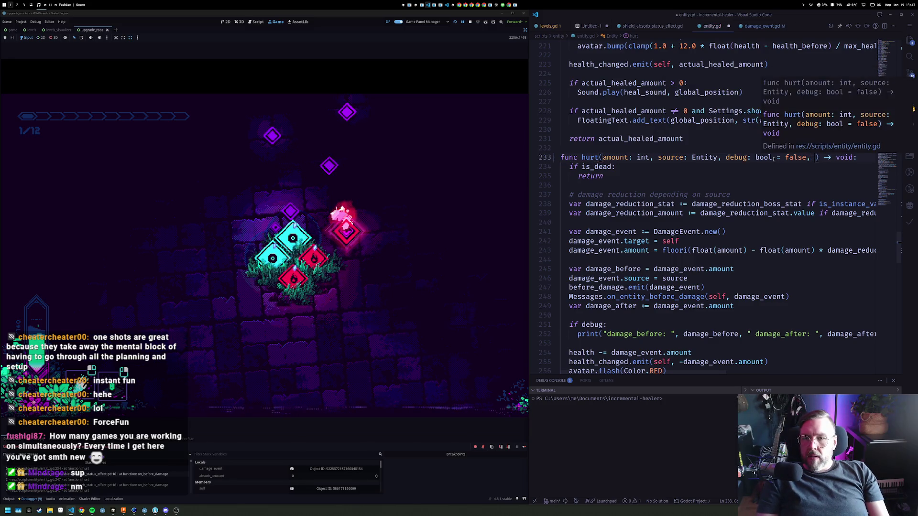
pyautogui.press('BackSpace')
pyautogui.press('BackSpace')
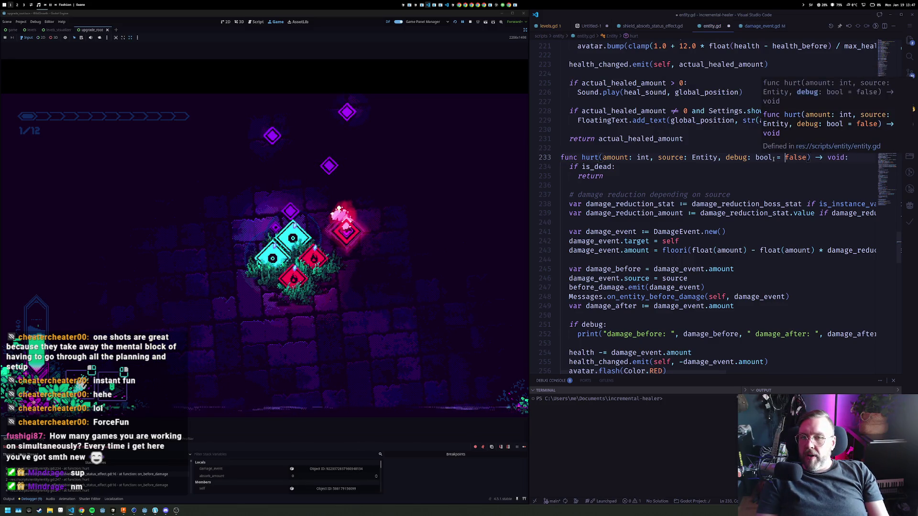
pyautogui.hotkey('ctrl', 'Left')
pyautogui.hotkey('ctrl', 'Left')
pyautogui.hotkey('ctrl', 'Left')
pyautogui.hotkey('ctrl', 'Right')
pyautogui.press('Right')
pyautogui.write(', debug: bool = false')
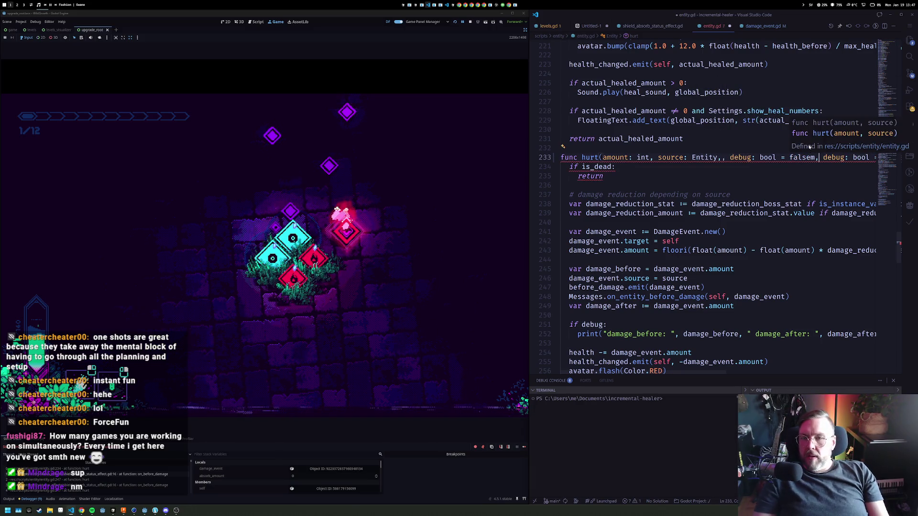
pyautogui.write('m')
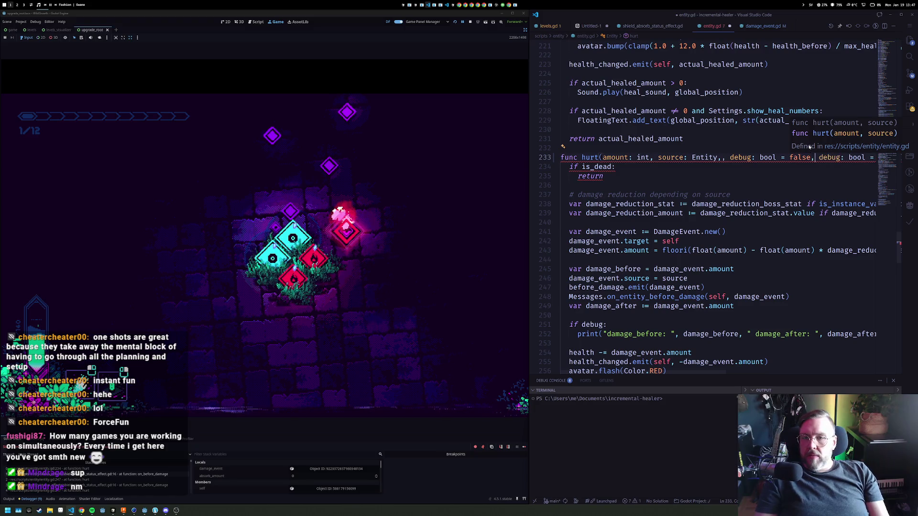
pyautogui.doubleClick(738, 157)
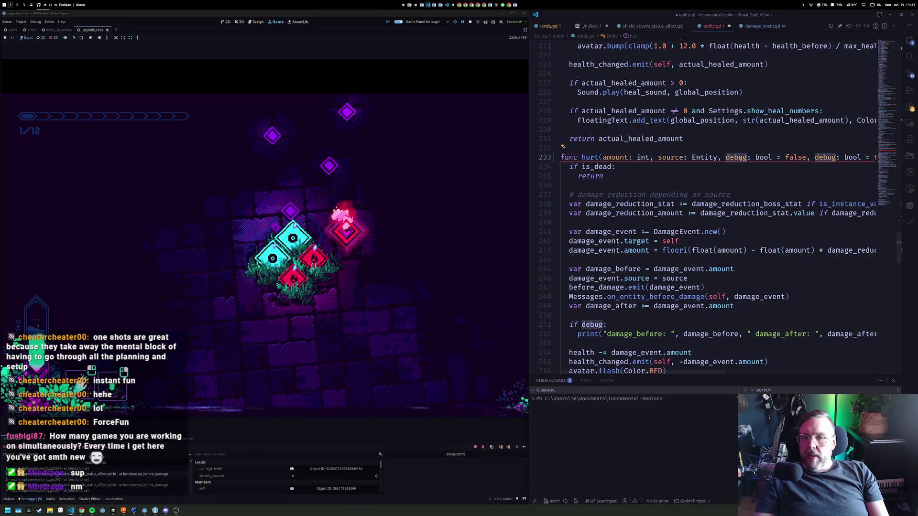
pyautogui.write('shared')
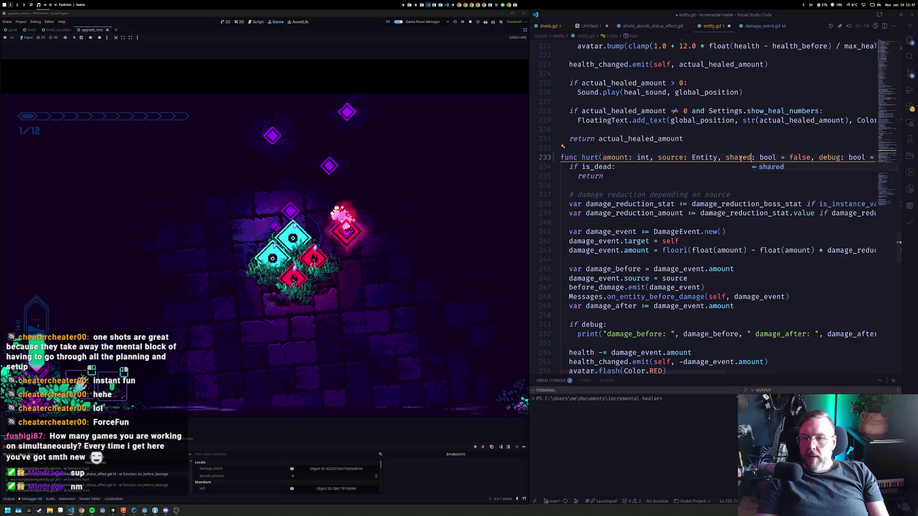
pyautogui.click(727, 159)
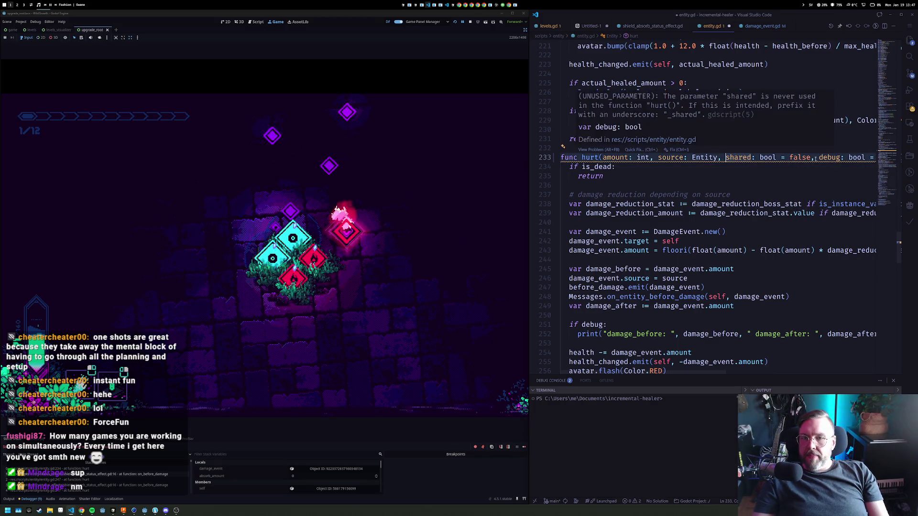
# Add 'damage_event.shared = shared' inside hurt() and save entity.gd
pyautogui.click(649, 250)
pyautogui.scroll(-1, 639, 245)
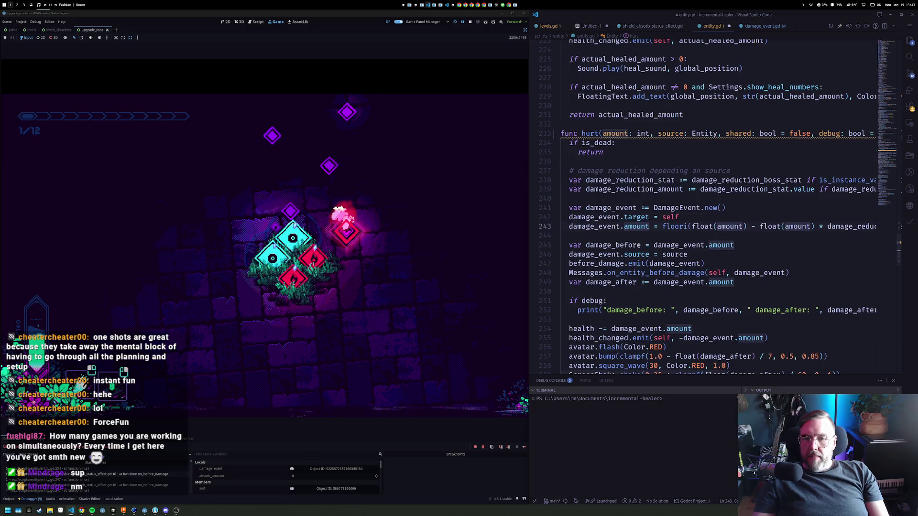
pyautogui.press('End')
pyautogui.press('Down')
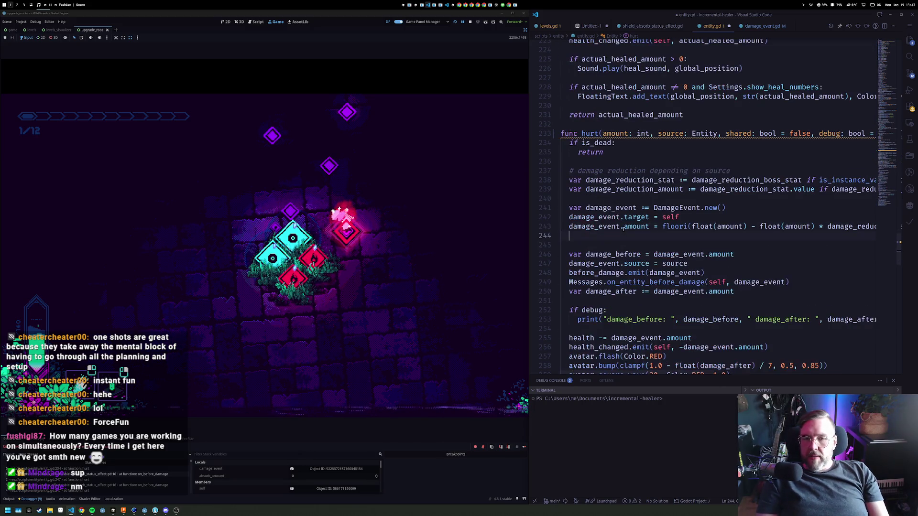
pyautogui.write('damage_event')
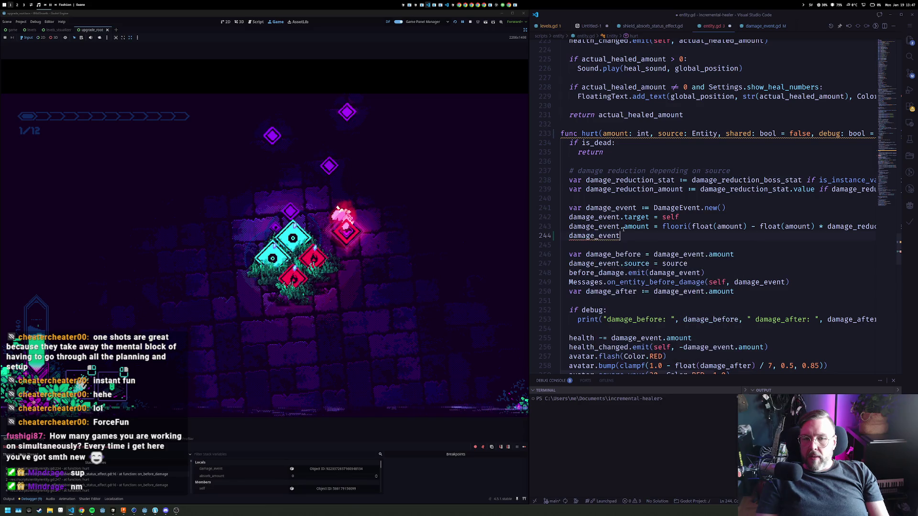
pyautogui.write('.shared = shared')
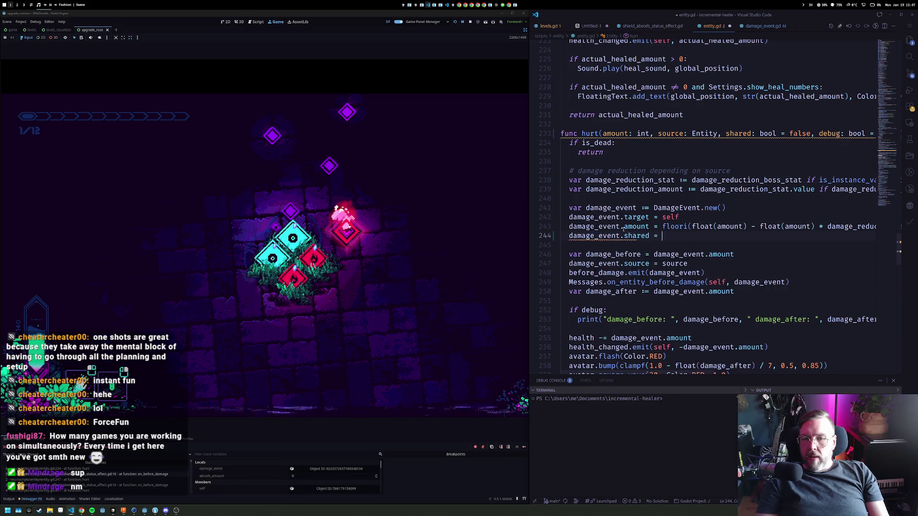
pyautogui.hotkey('ctrl', 's')
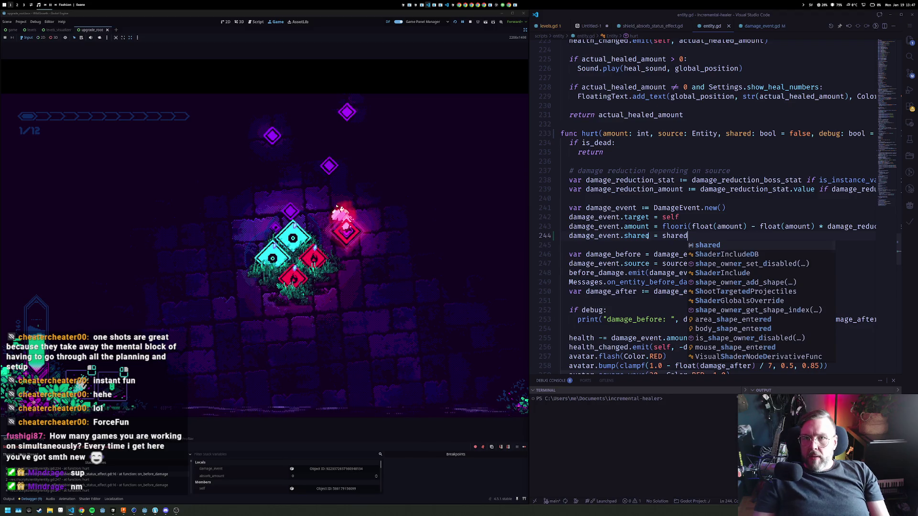
pyautogui.click(762, 26)
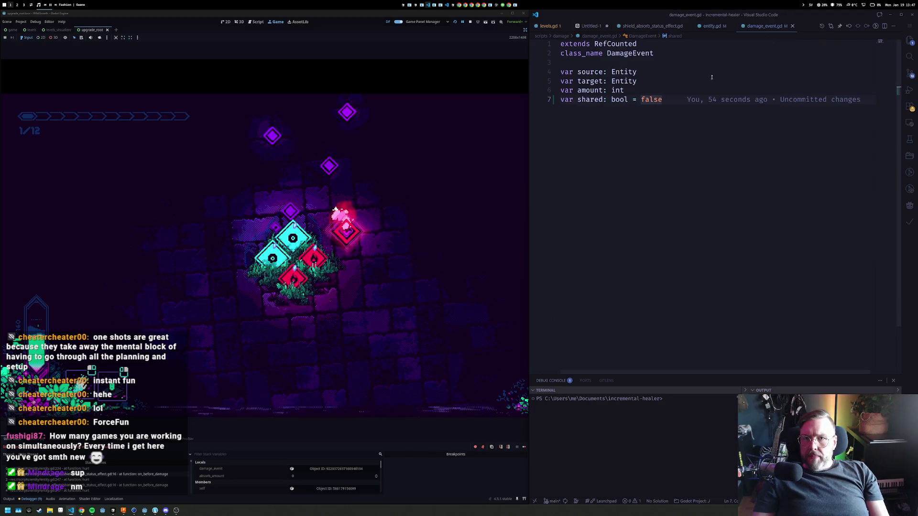
# Make on_before_damage start with 'if damage_event.shared: return' in the shield absorb script
pyautogui.click(712, 27)
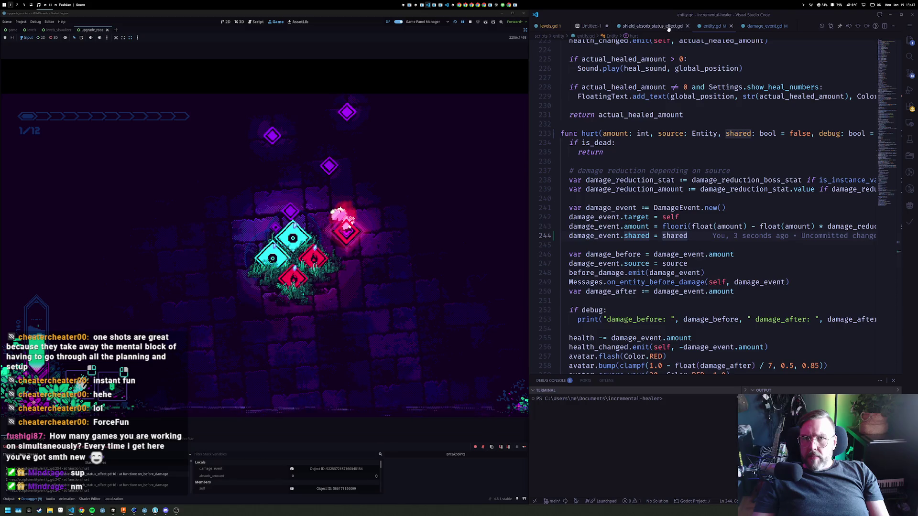
pyautogui.click(652, 26)
pyautogui.click(753, 127)
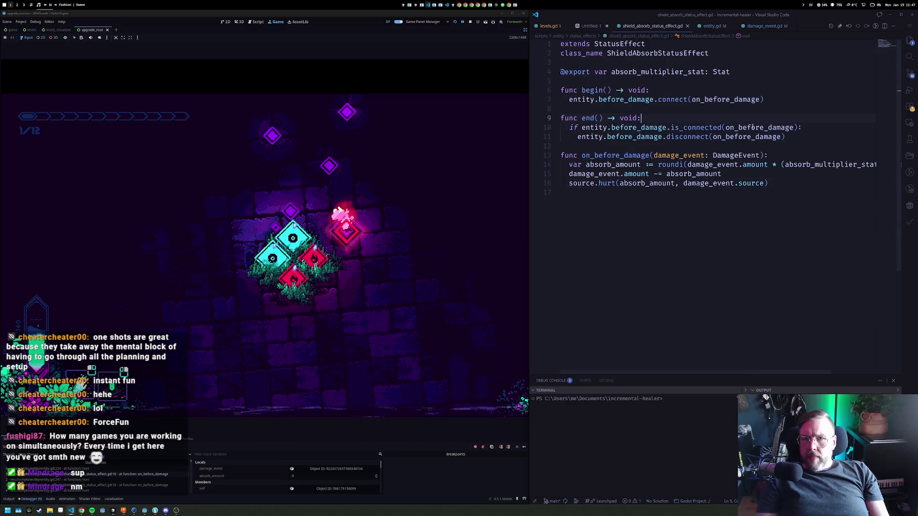
pyautogui.press('Down')
pyautogui.press('Down')
pyautogui.press('Down')
pyautogui.press('End')
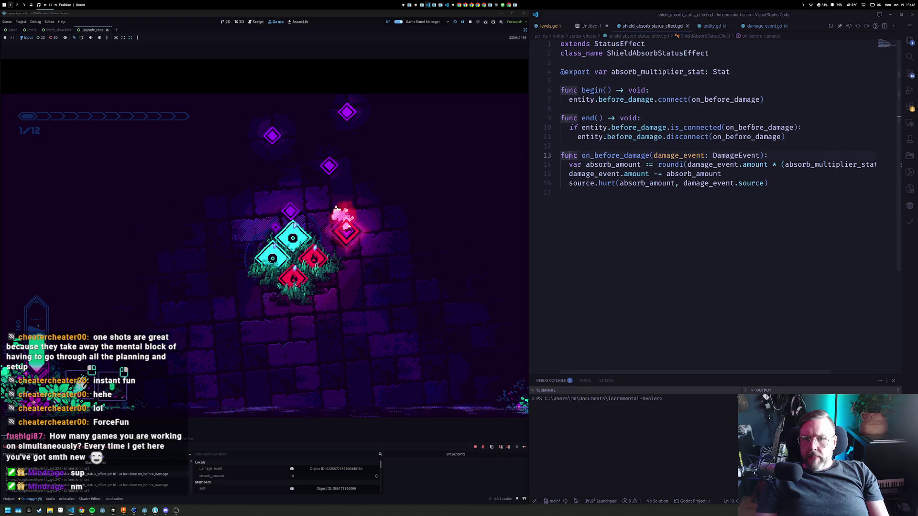
pyautogui.press('Return')
pyautogui.write('if ')
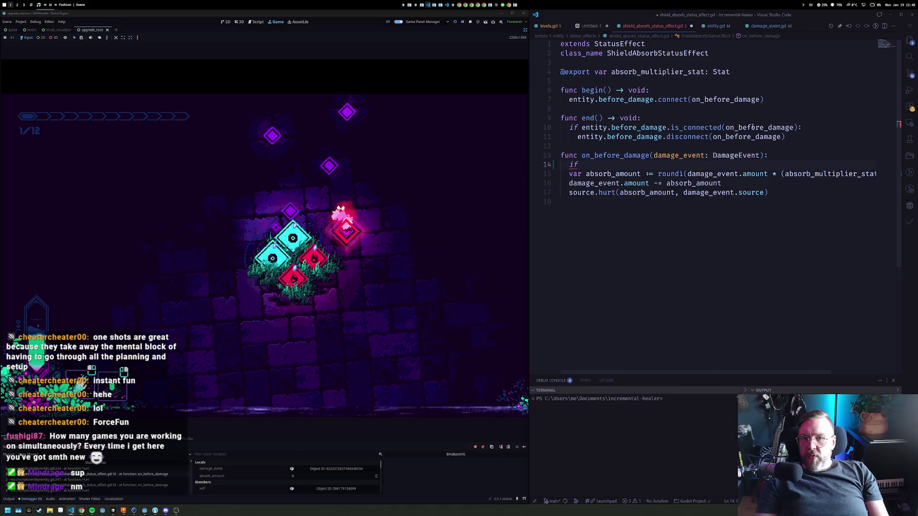
pyautogui.write('damage_event.shared')
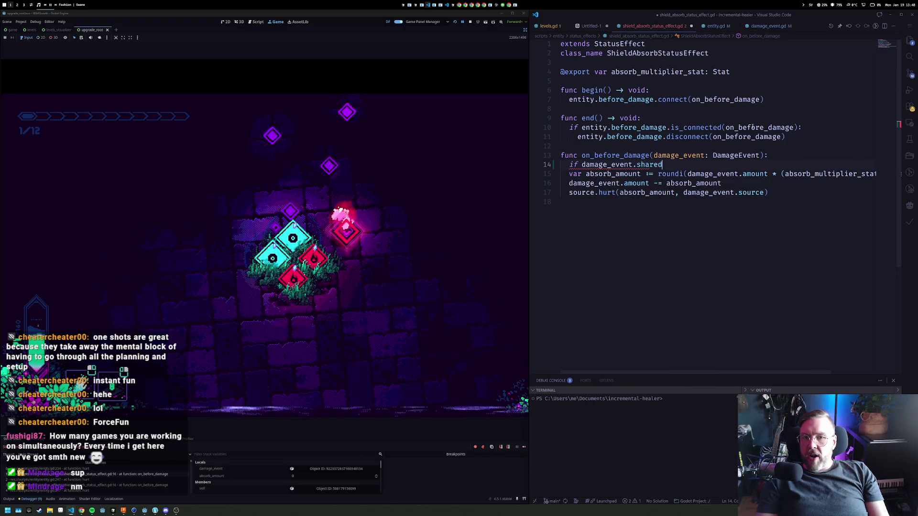
pyautogui.write(':')
pyautogui.press('Return')
pyautogui.write('return')
pyautogui.press('Return')
pyautogui.press('Down')
pyautogui.press('Down')
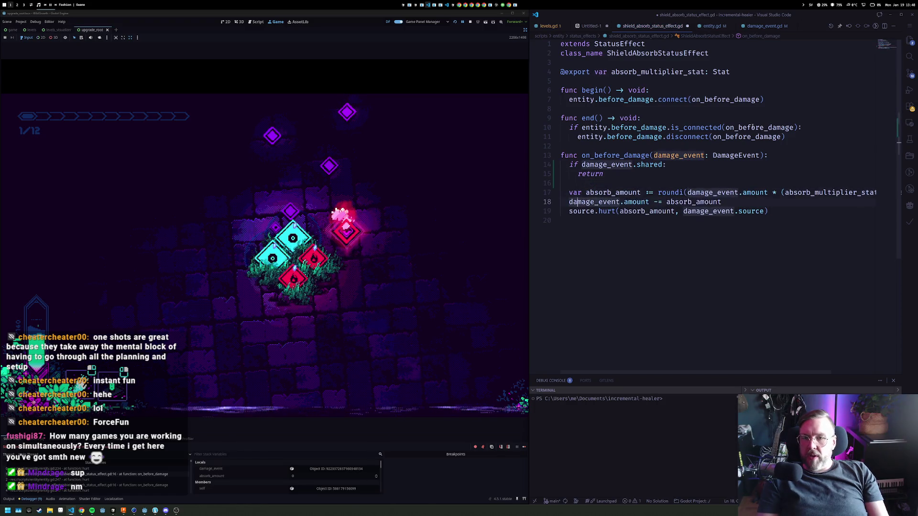
# Pass true as an extra argument to the source.hurt call
pyautogui.press('Up')
pyautogui.press('End')
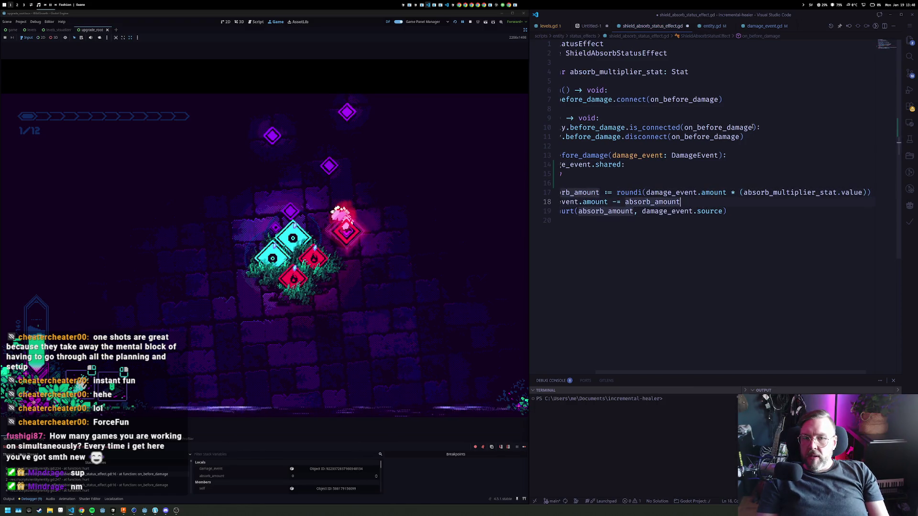
pyautogui.press('Down')
pyautogui.press('Home')
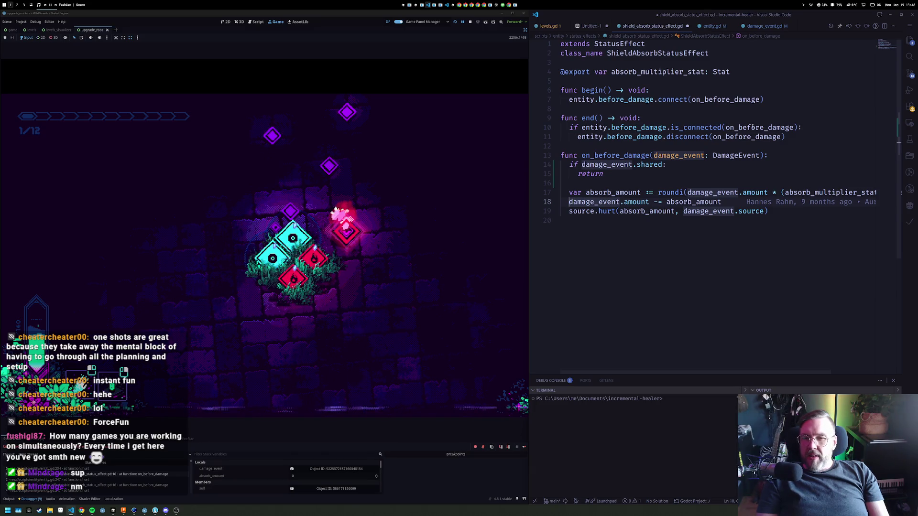
pyautogui.press('Down')
pyautogui.press('End')
pyautogui.press('Left')
pyautogui.write(', t')
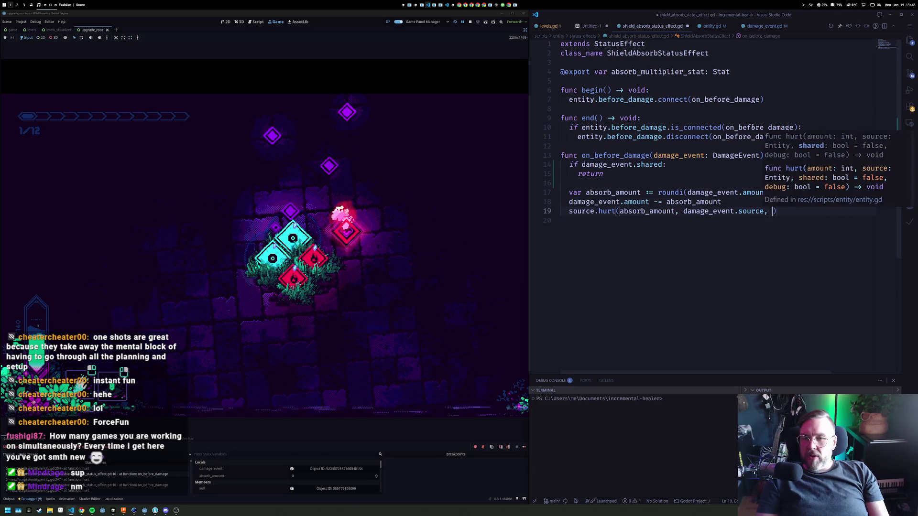
pyautogui.write('rue')
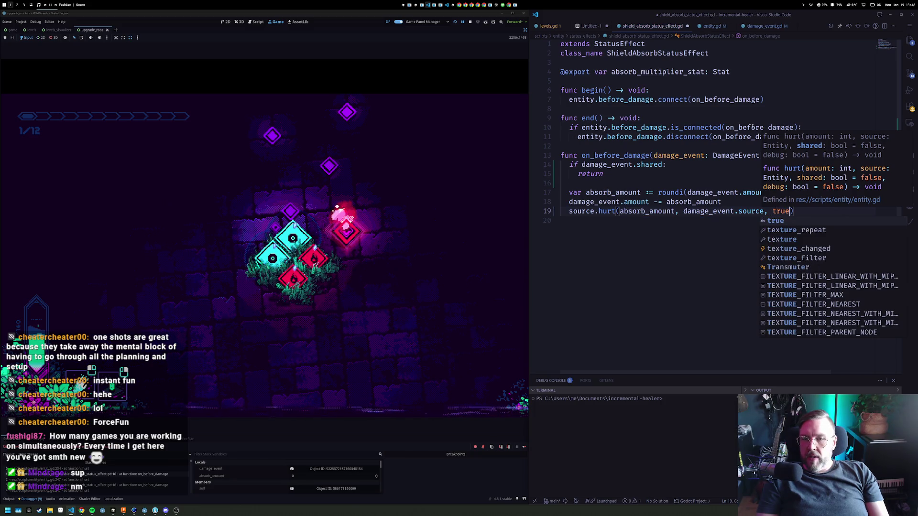
pyautogui.click(717, 155)
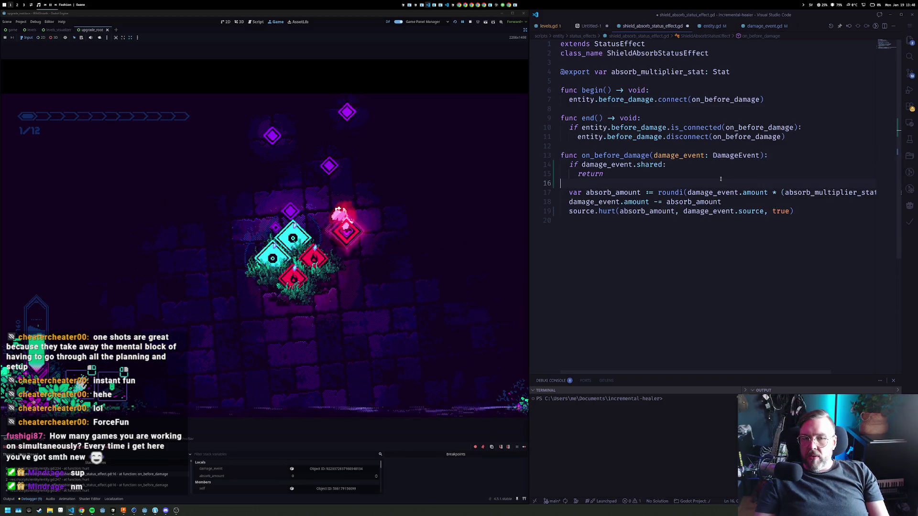
# Add 'damage_event.shared = true' after the amount subtraction, save, and review the changes
pyautogui.click(730, 205)
pyautogui.press('Return')
pyautogui.write('da')
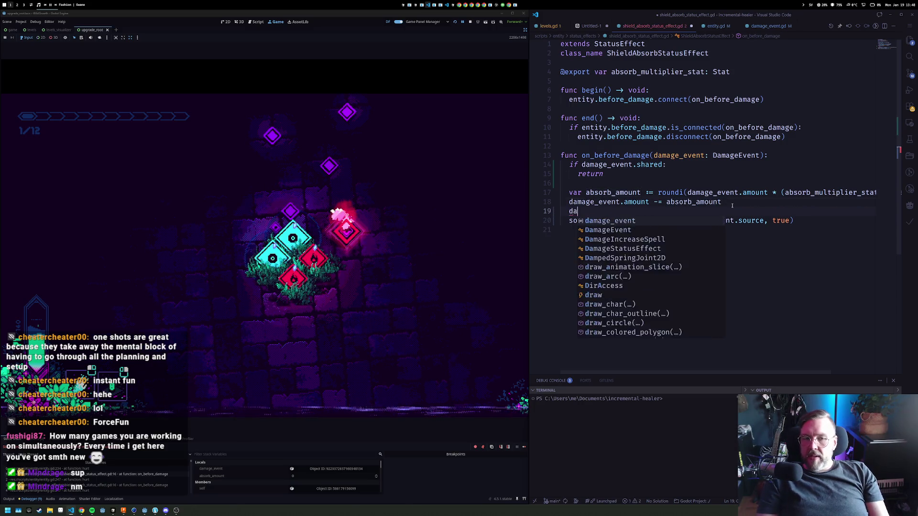
pyautogui.write('mage_event.shared = ')
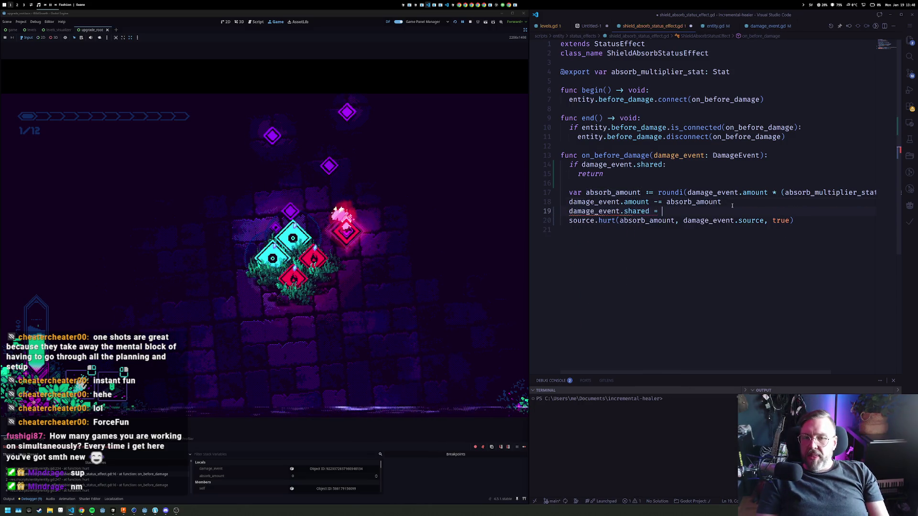
pyautogui.write('true')
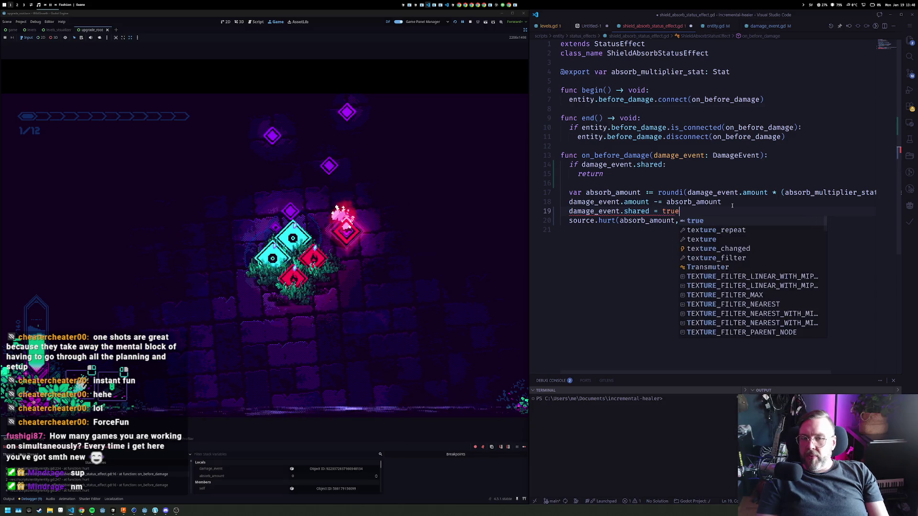
pyautogui.hotkey('ctrl', 's')
pyautogui.click(768, 169)
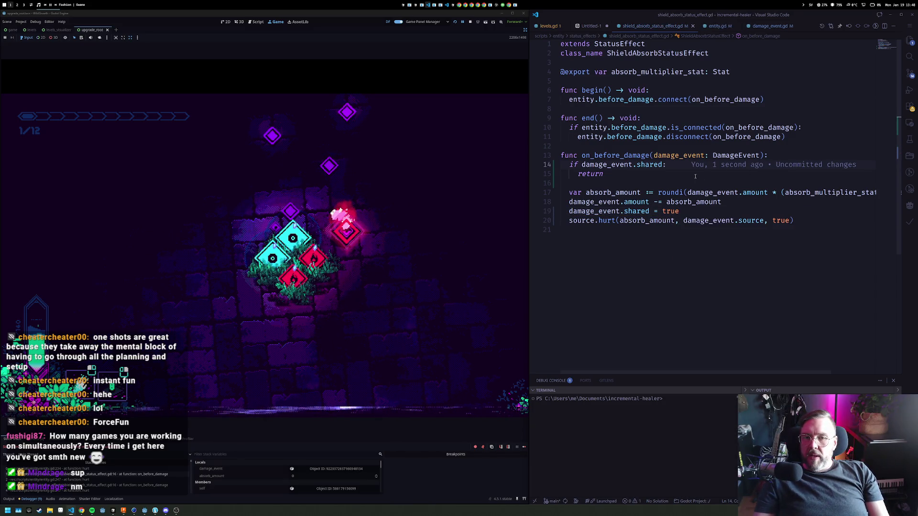
pyautogui.click(670, 175)
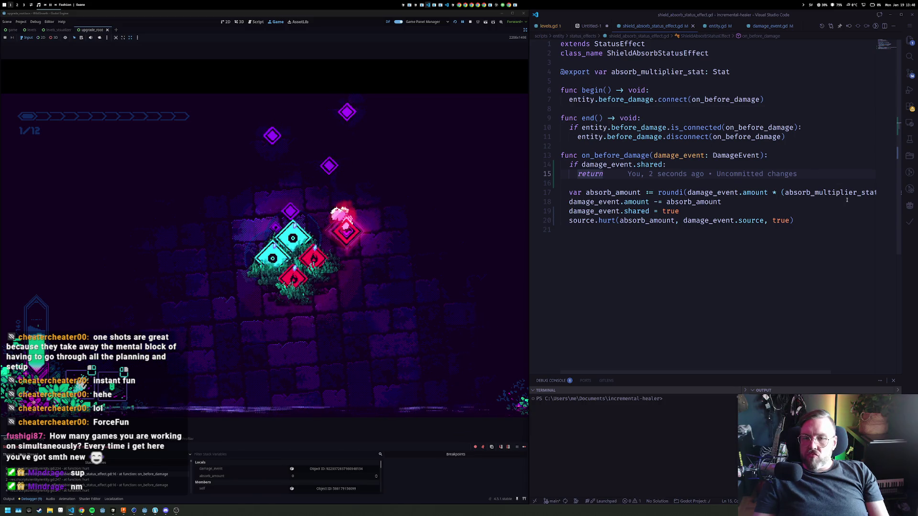
pyautogui.click(797, 128)
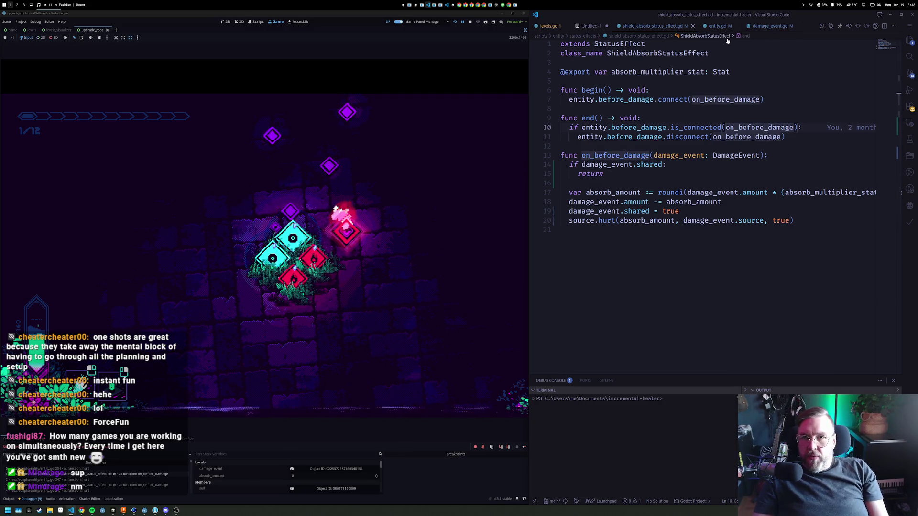
pyautogui.click(769, 26)
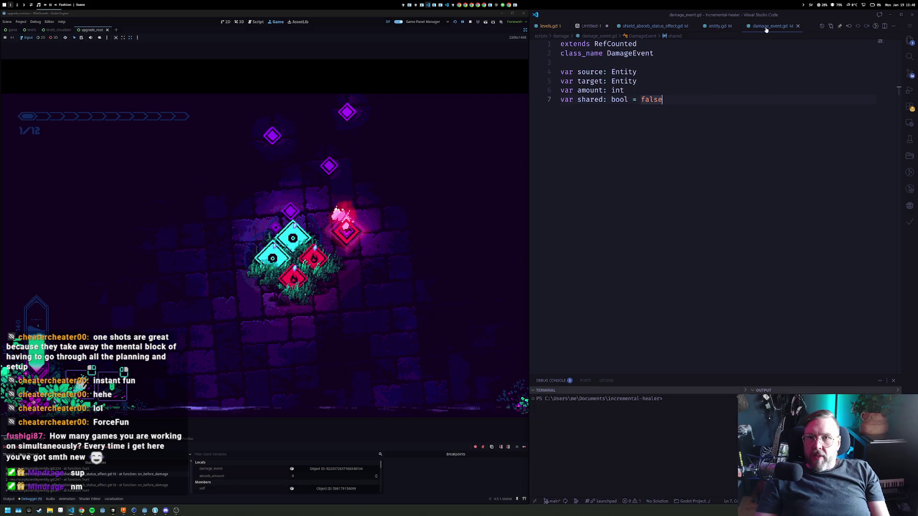
# Peek hurt() references in entity.gd and review the area, laser, lightning and shockwave damage calls
pyautogui.click(718, 26)
pyautogui.keyDown('ctrl'); pyautogui.click(591, 137); pyautogui.keyUp('ctrl')
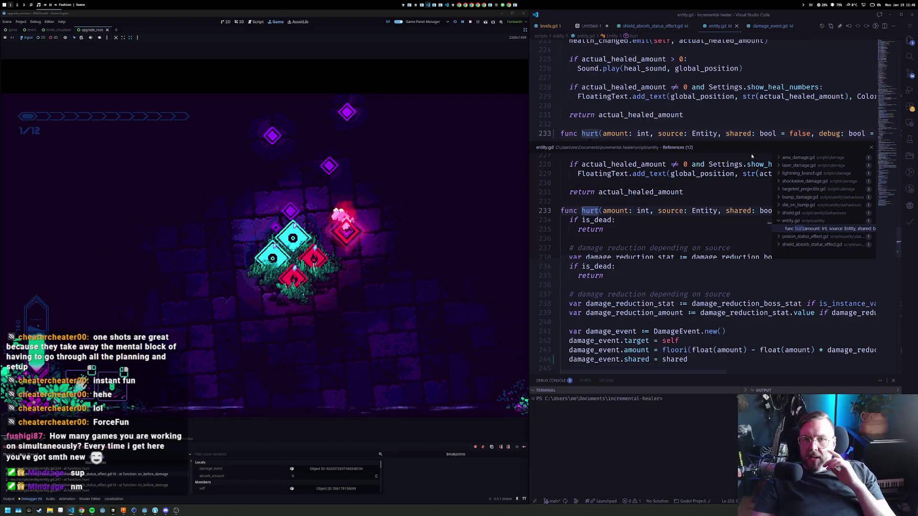
pyautogui.click(779, 159)
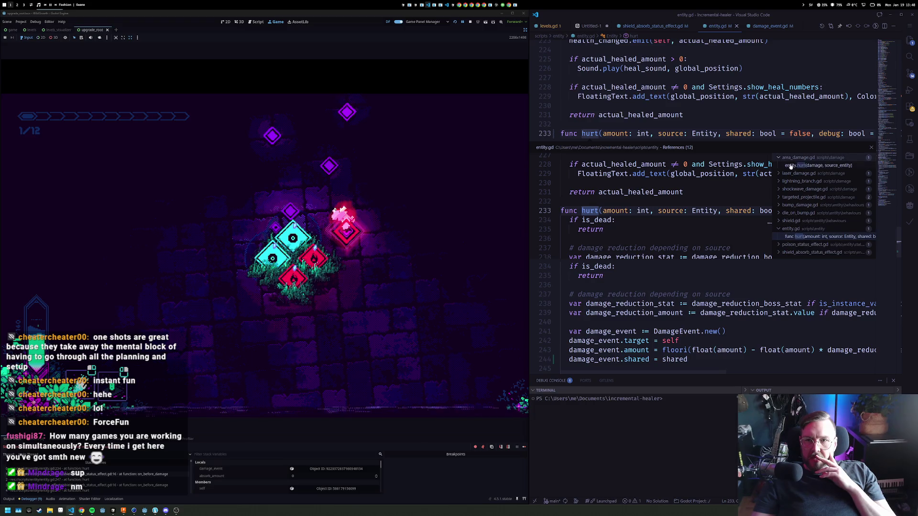
pyautogui.click(798, 165)
pyautogui.click(780, 174)
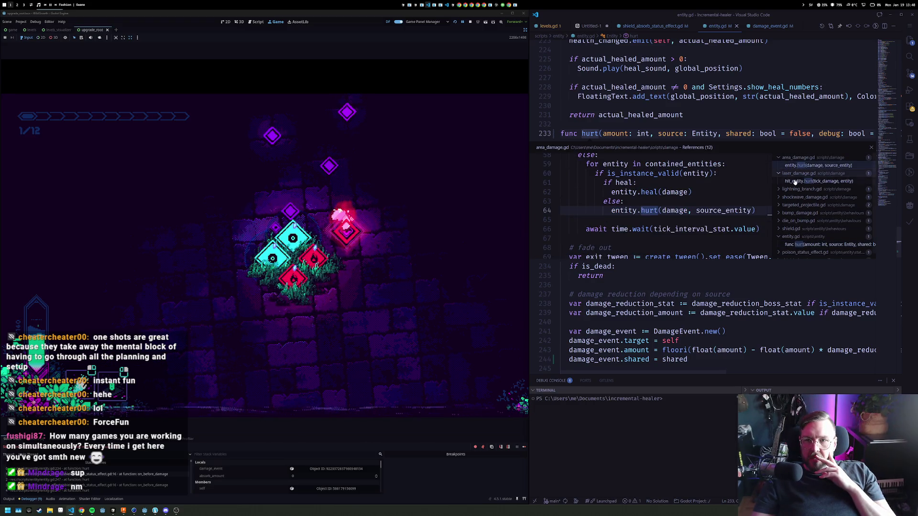
pyautogui.click(795, 181)
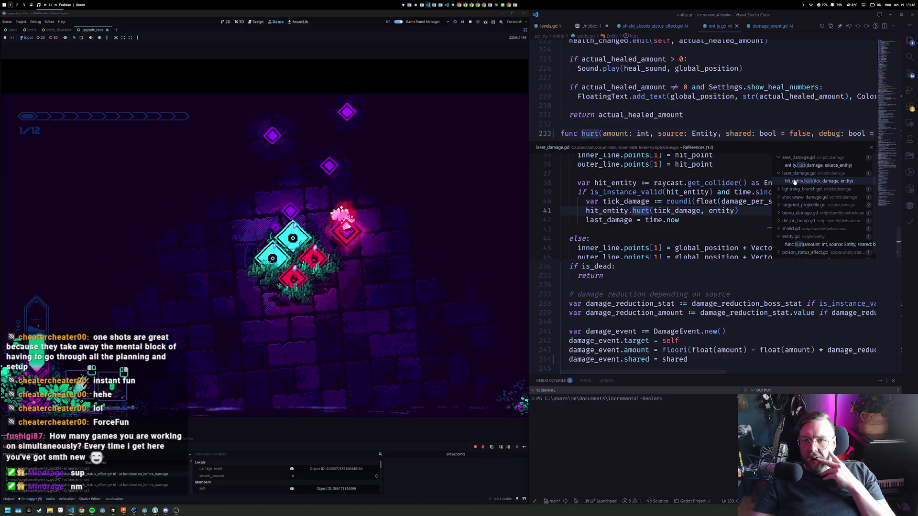
pyautogui.click(803, 189)
pyautogui.click(800, 198)
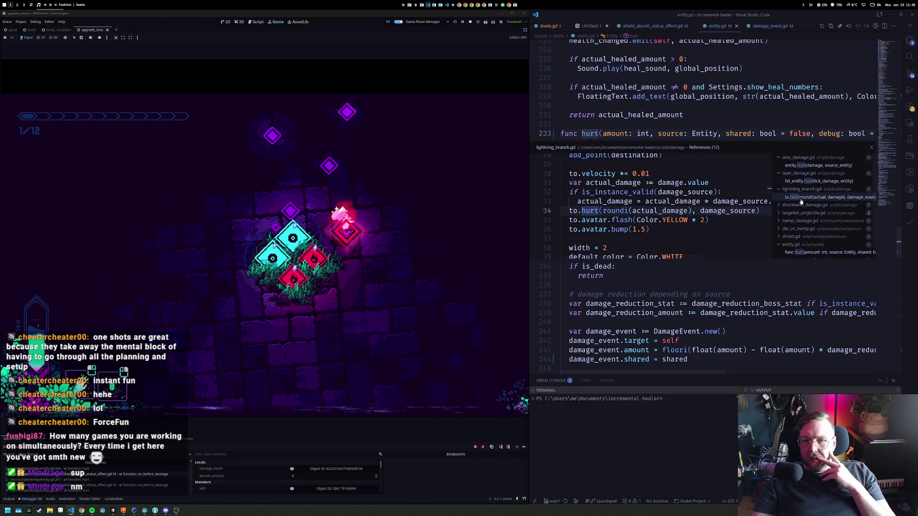
pyautogui.click(802, 206)
pyautogui.click(795, 214)
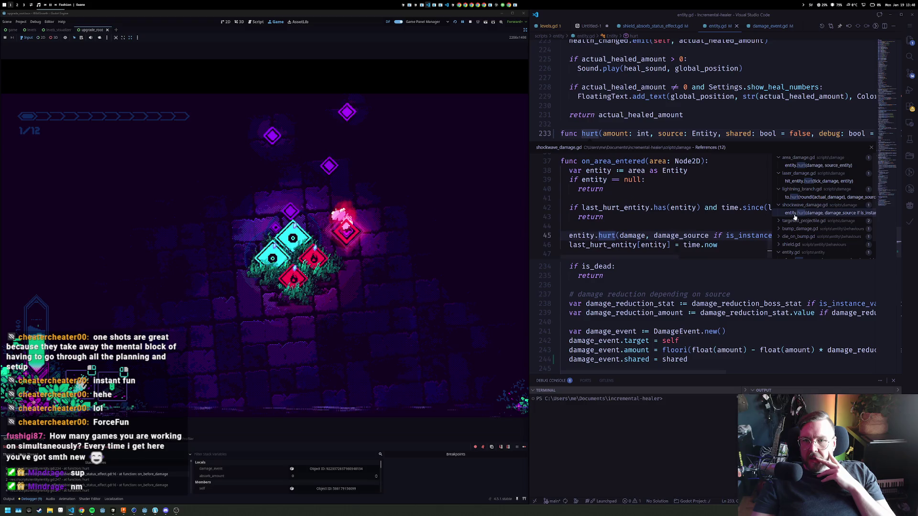
# Widen the code editor and review the hurt() calls in targeted_projectile.gd and bump_damage.gd
pyautogui.moveTo(530, 173); pyautogui.dragTo(366, 173)
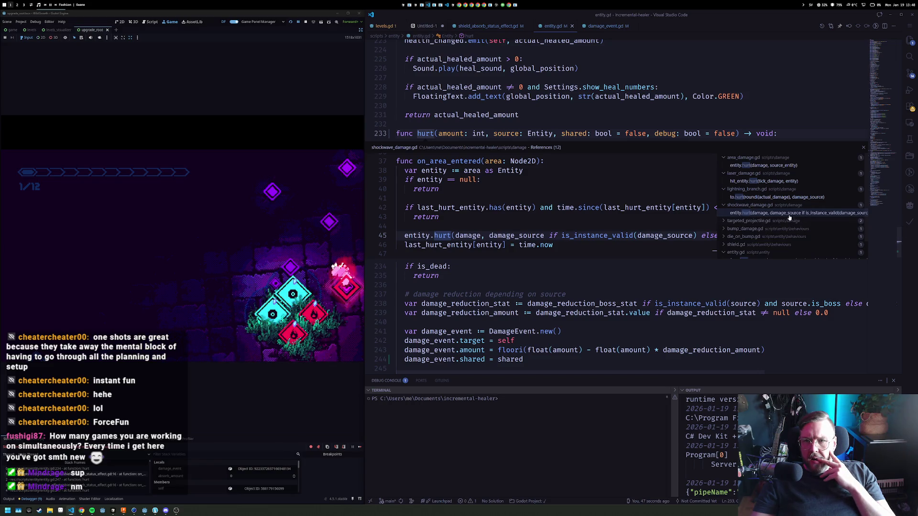
pyautogui.scroll(-1, 704, 235)
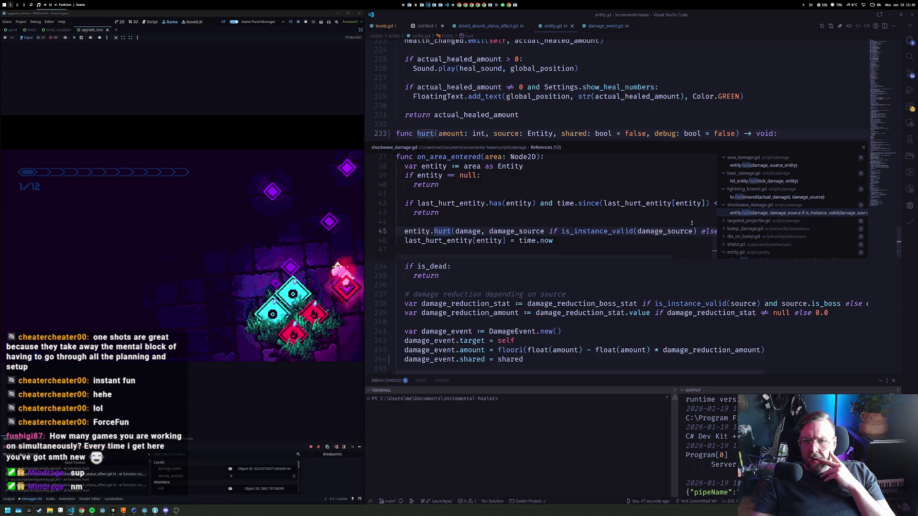
pyautogui.hscroll(2, 671, 256)
pyautogui.hscroll(-2, 701, 256)
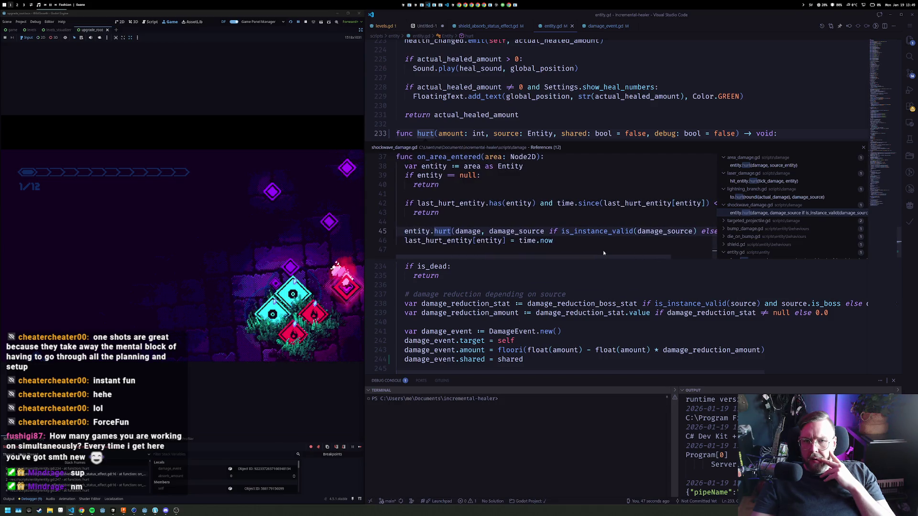
pyautogui.click(749, 221)
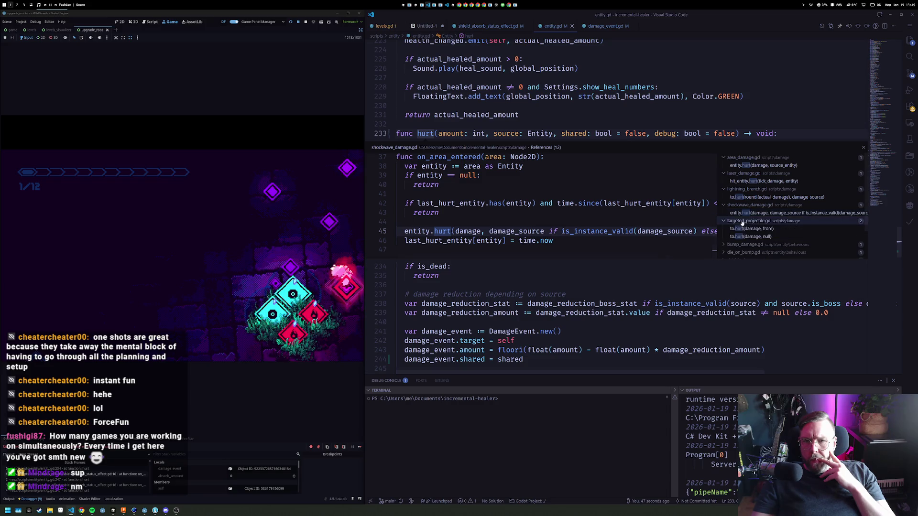
pyautogui.click(748, 229)
pyautogui.click(750, 237)
pyautogui.click(745, 244)
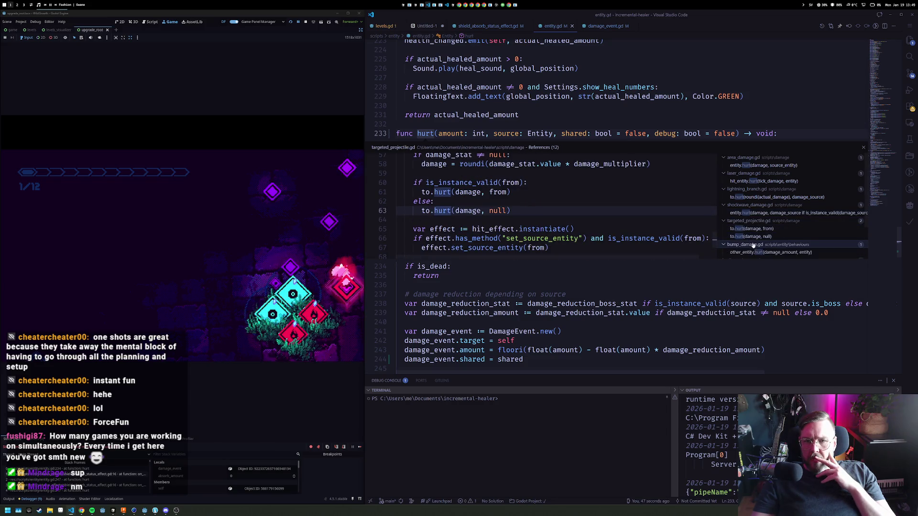
pyautogui.scroll(-2, 765, 240)
pyautogui.click(781, 216)
# Review the die_on_bump.gd, shield.gd, entity.gd definition and poison_status_effect.gd hurt() references
pyautogui.click(777, 225)
pyautogui.scroll(-1, 773, 227)
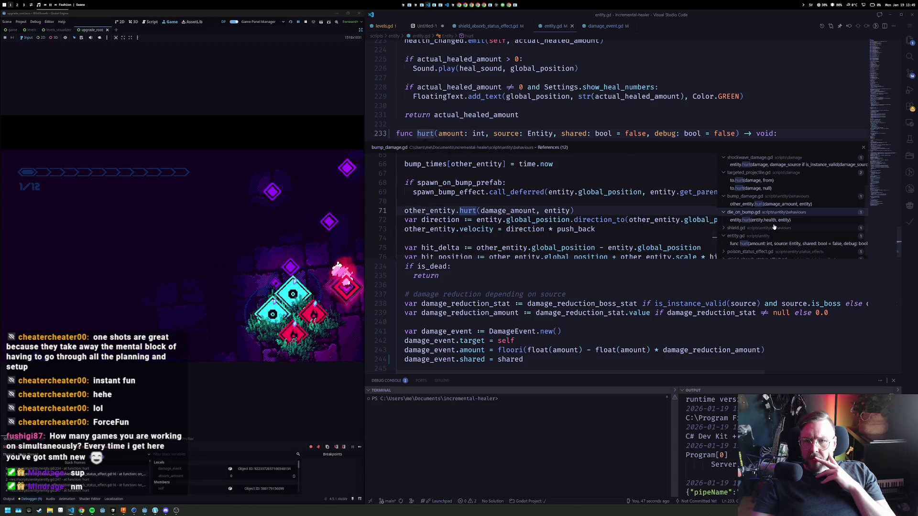
pyautogui.click(772, 229)
pyautogui.click(809, 236)
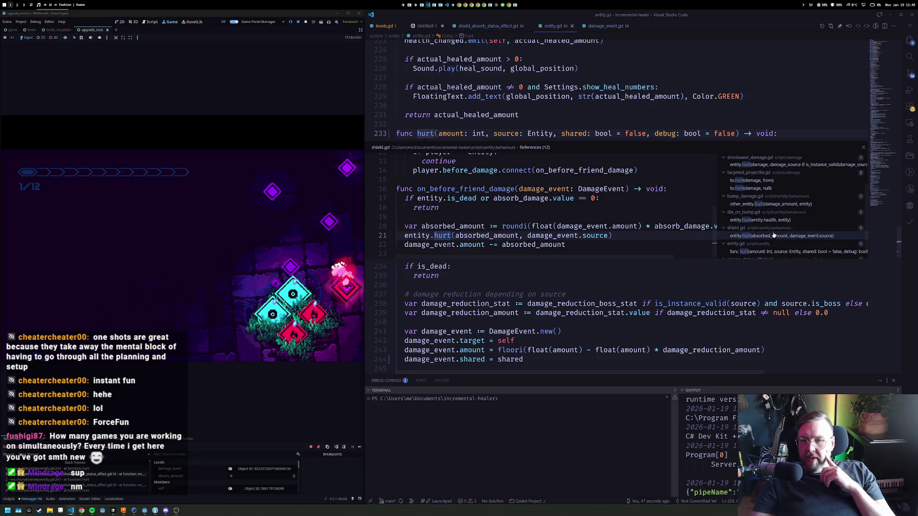
pyautogui.scroll(-1, 771, 225)
pyautogui.click(761, 240)
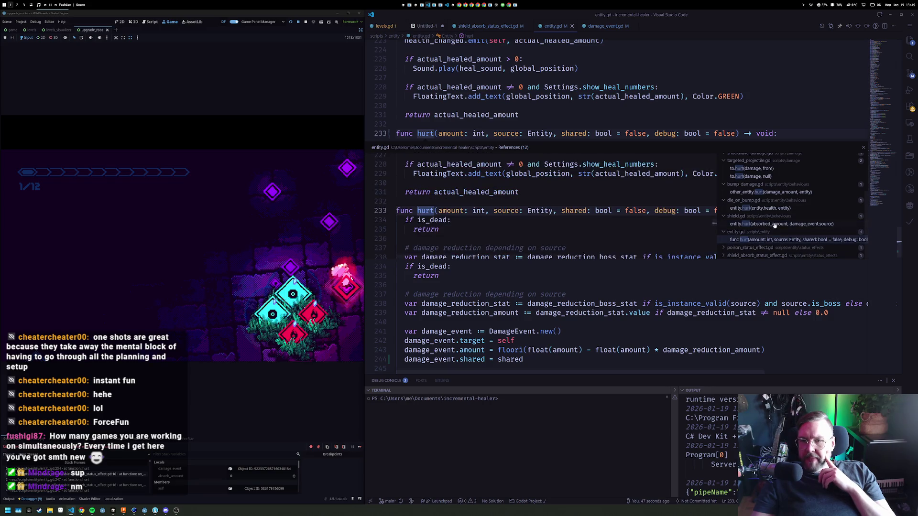
pyautogui.click(762, 246)
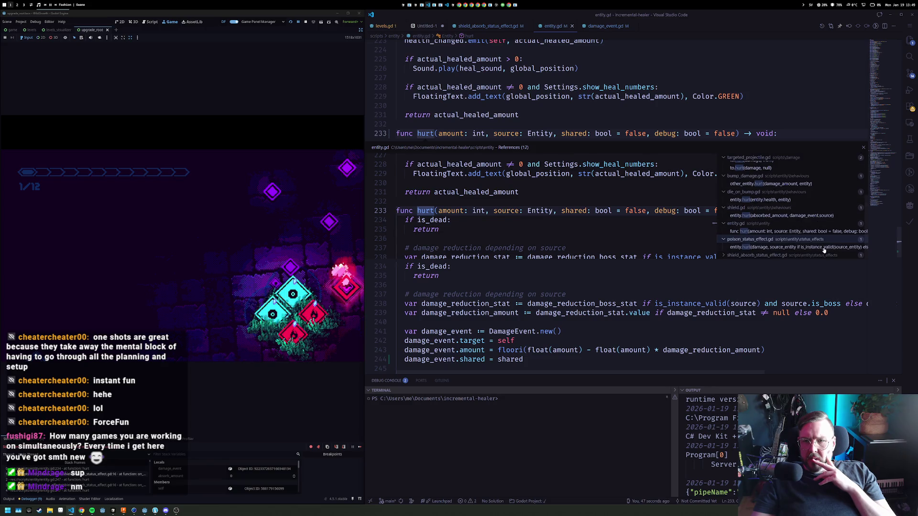
pyautogui.click(824, 247)
pyautogui.press('End')
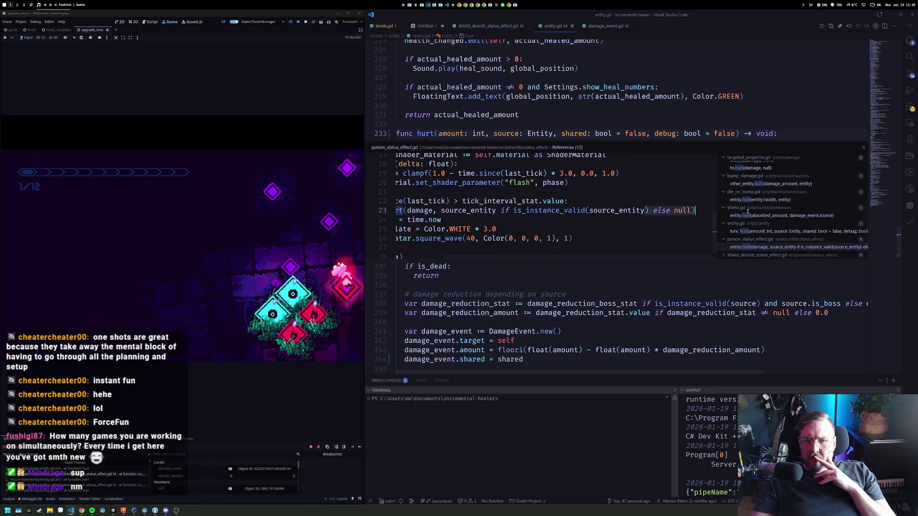
# Inspect the shared damage call in shield_absorb_status_effect.gd, then close the references peek
pyautogui.click(775, 254)
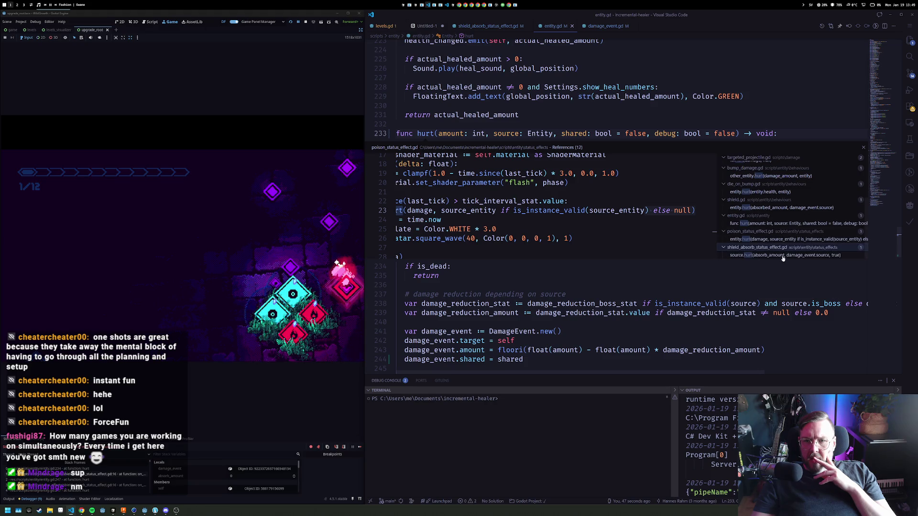
pyautogui.click(783, 256)
pyautogui.click(613, 233)
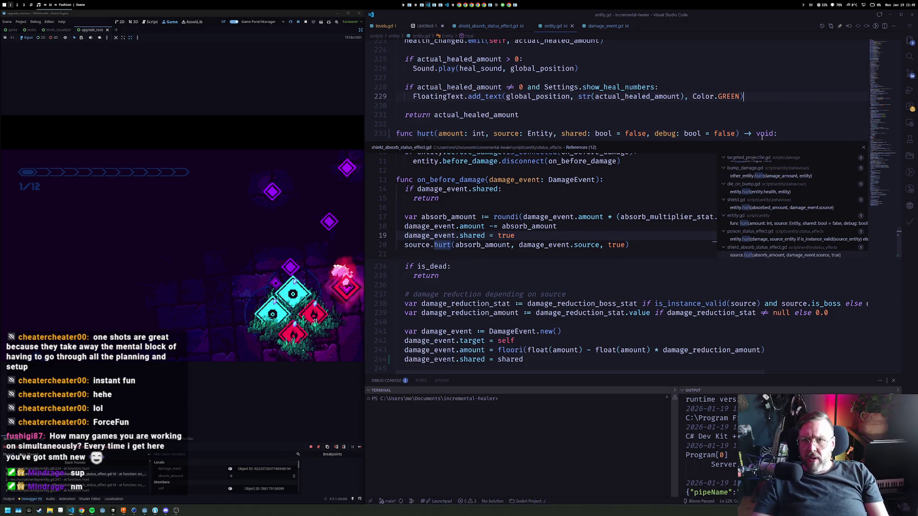
pyautogui.press('Escape')
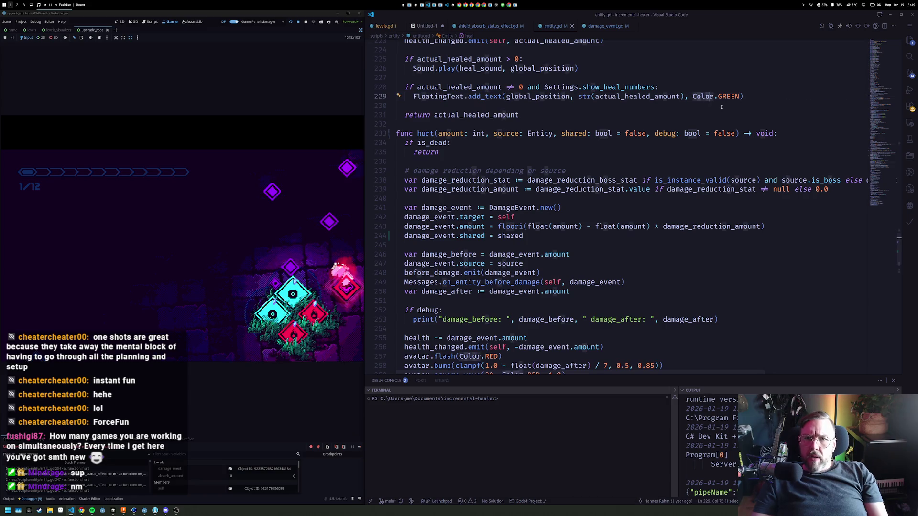
# Restart the game with a wider view and embark on the level 6/20 campaign battle
pyautogui.click(290, 22)
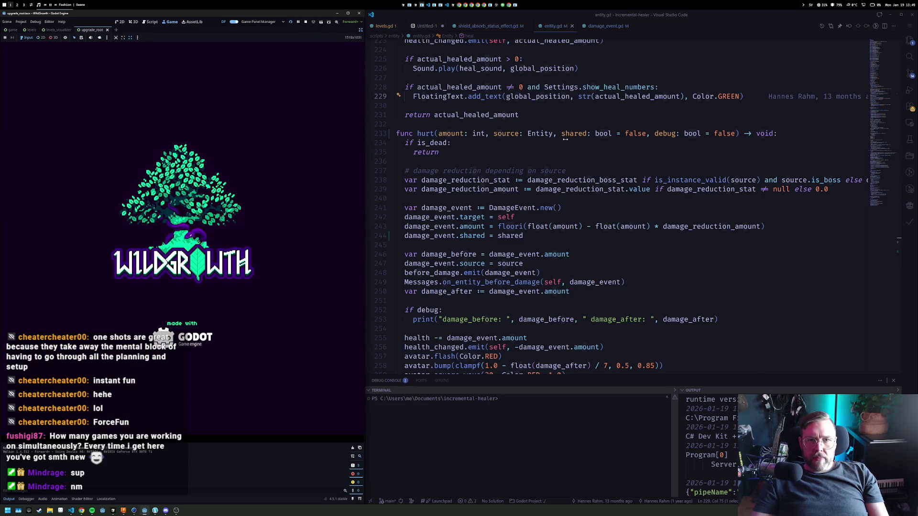
pyautogui.moveTo(591, 144); pyautogui.dragTo(591, 145)
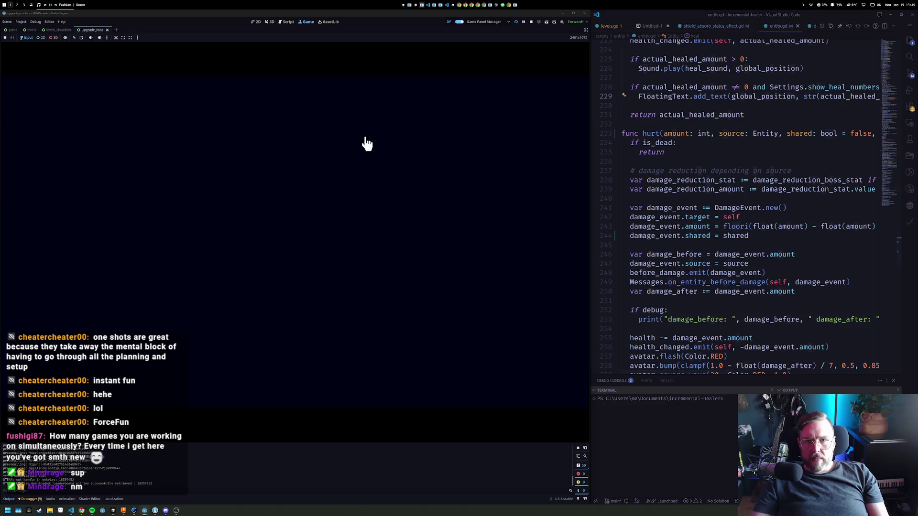
pyautogui.click(322, 345)
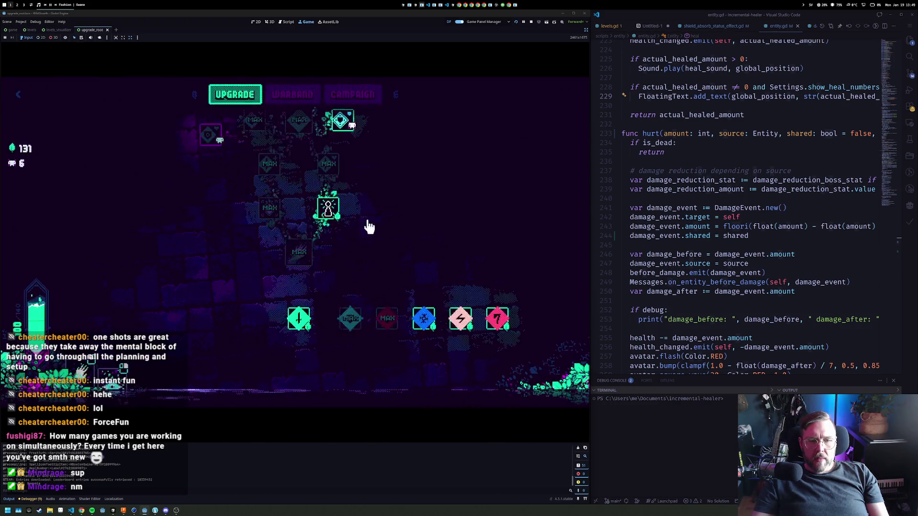
pyautogui.click(334, 98)
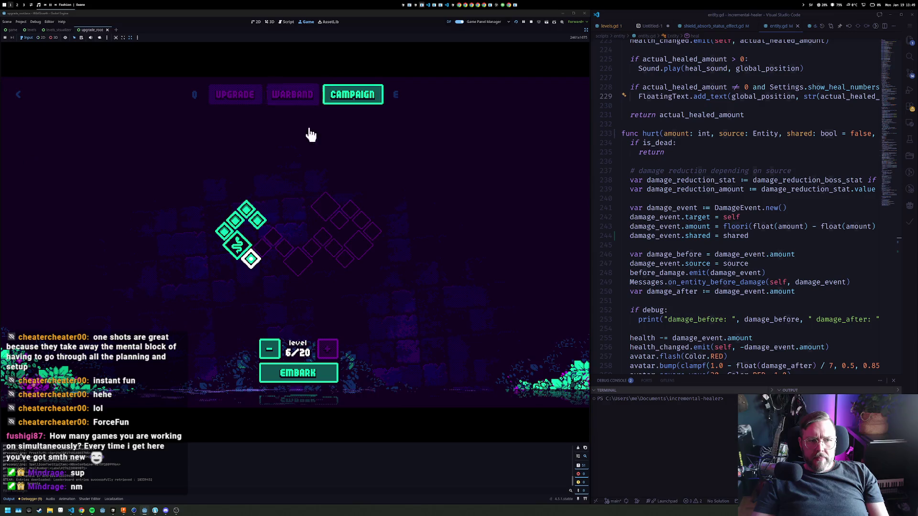
pyautogui.click(318, 376)
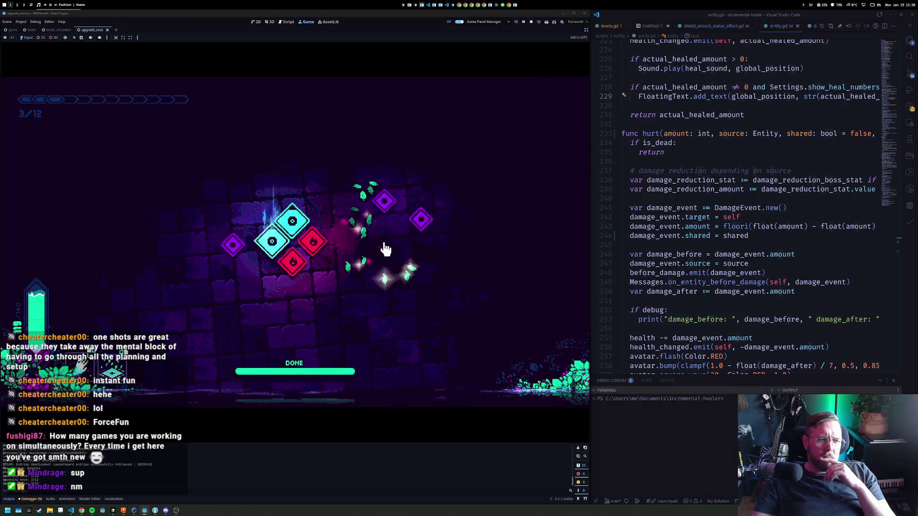
# Cast Eir's Touch heals on the party tiles, then pause and escape the run
pyautogui.click(292, 227)
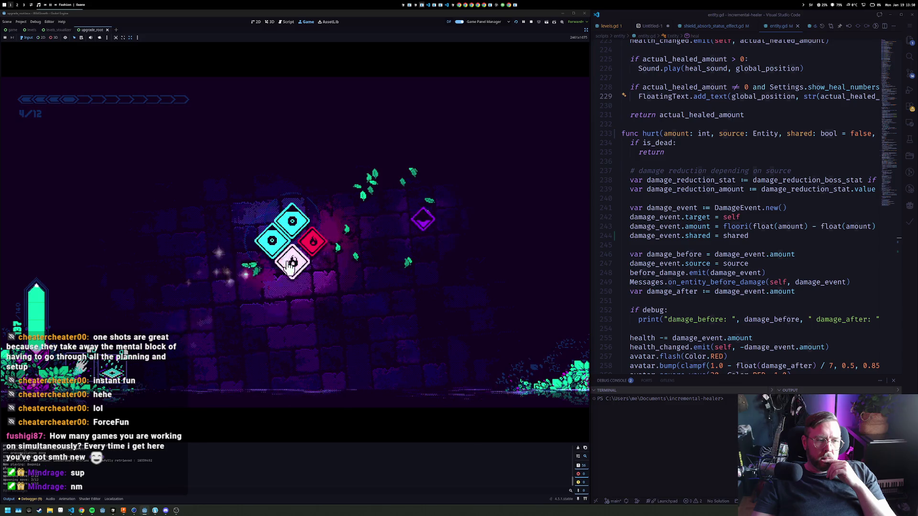
pyautogui.click(319, 232)
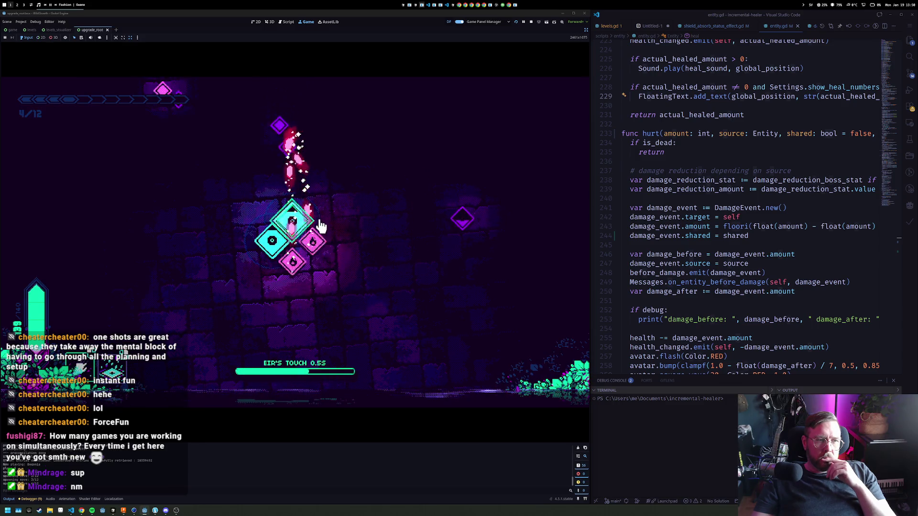
pyautogui.click(277, 241)
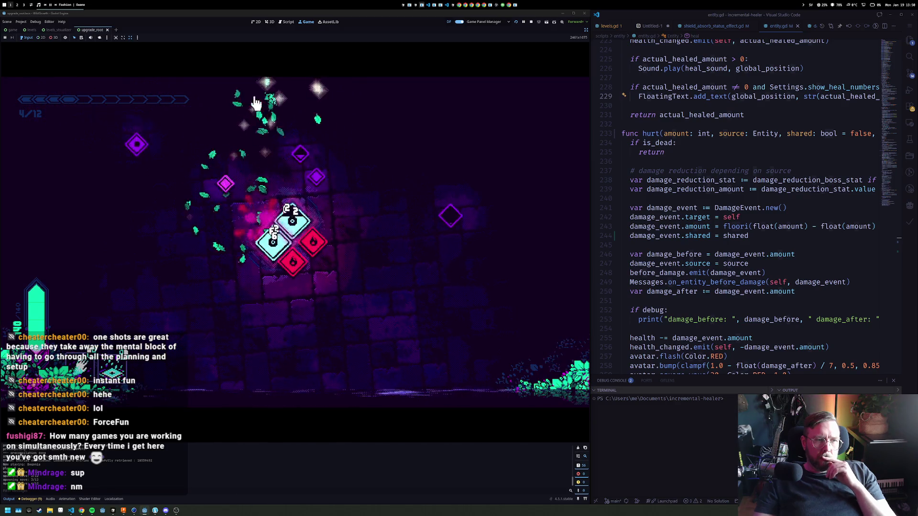
pyautogui.click(291, 199)
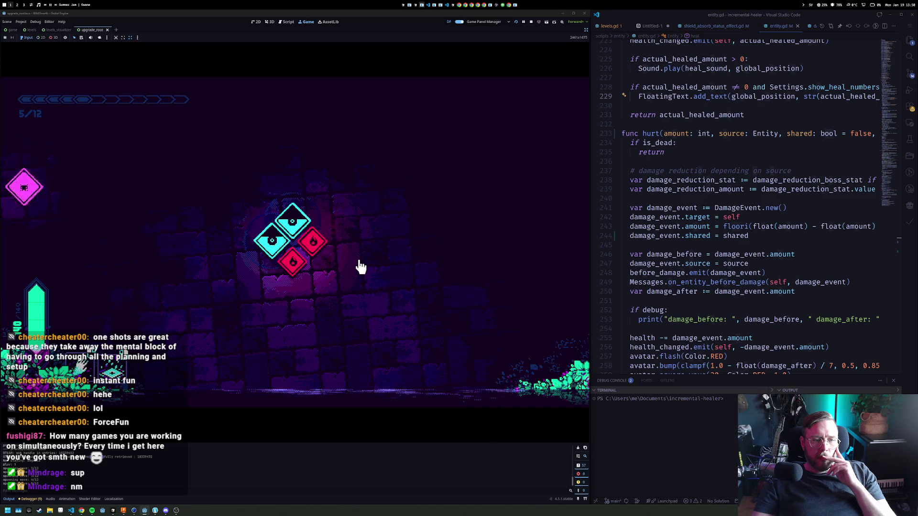
pyautogui.click(282, 220)
pyautogui.click(290, 225)
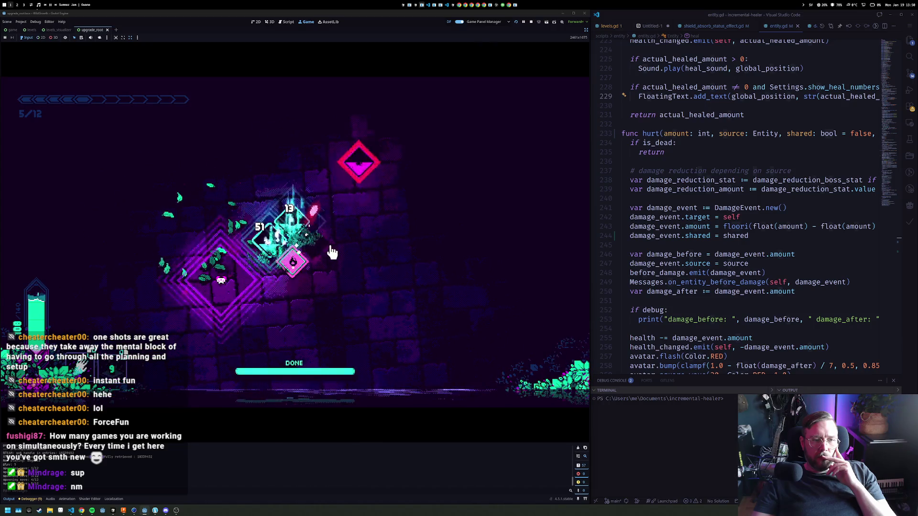
pyautogui.click(301, 232)
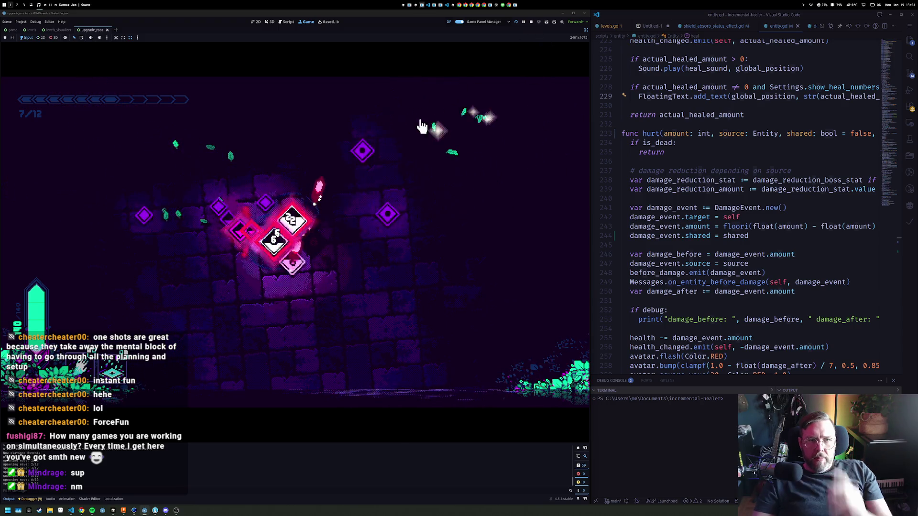
pyautogui.press('Escape')
pyautogui.click(372, 360)
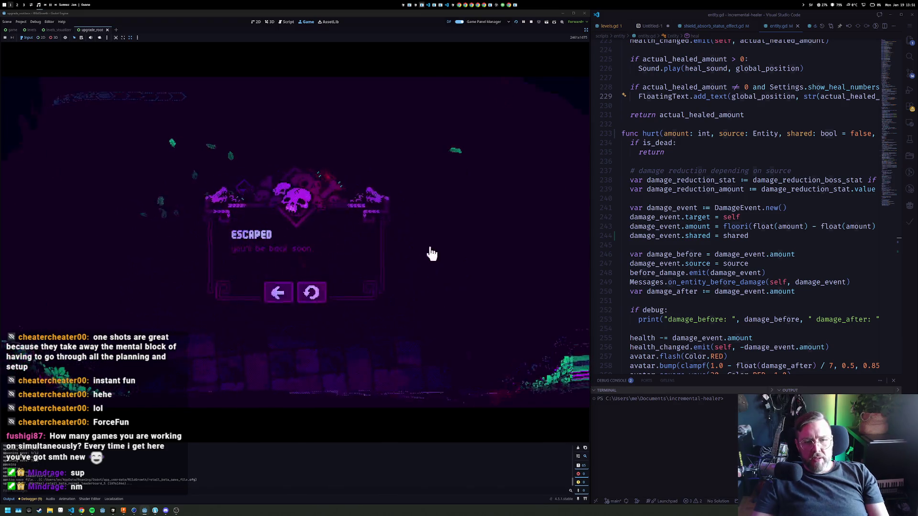
# Return to the upgrade tree, view the WARBAND tab, and embark on a new campaign battle
pyautogui.click(280, 293)
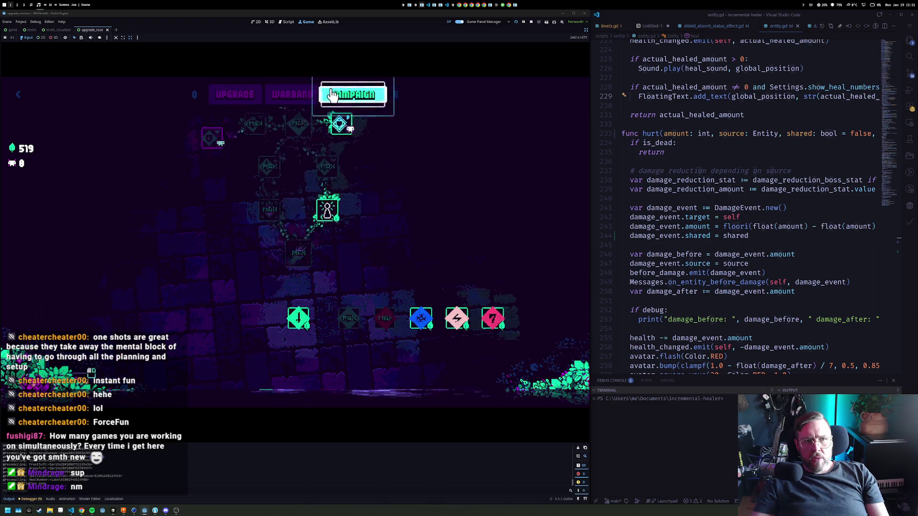
pyautogui.click(352, 95)
pyautogui.click(292, 96)
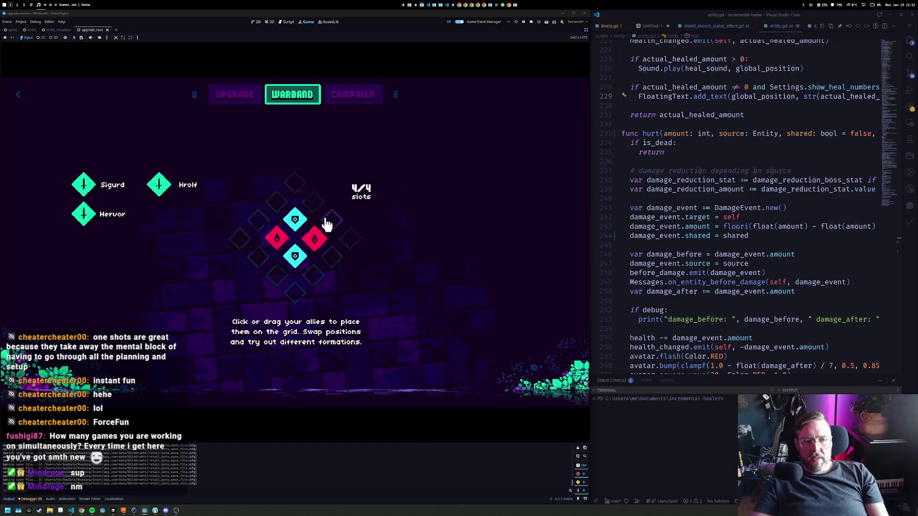
pyautogui.click(353, 94)
pyautogui.click(317, 373)
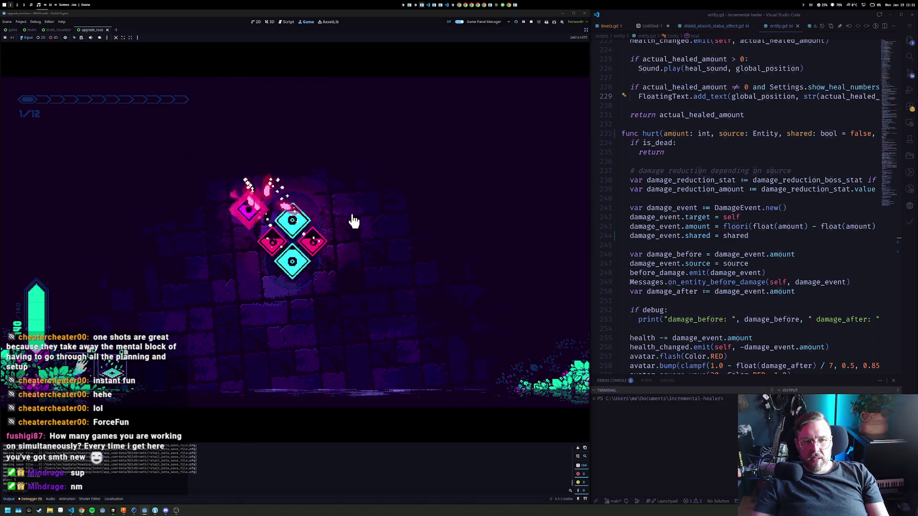
# Heal allies with Eir's Touch while inspecting the damage_event.shared and absorb_amount lines in shield_absorb_status_effect.gd
pyautogui.click(275, 248)
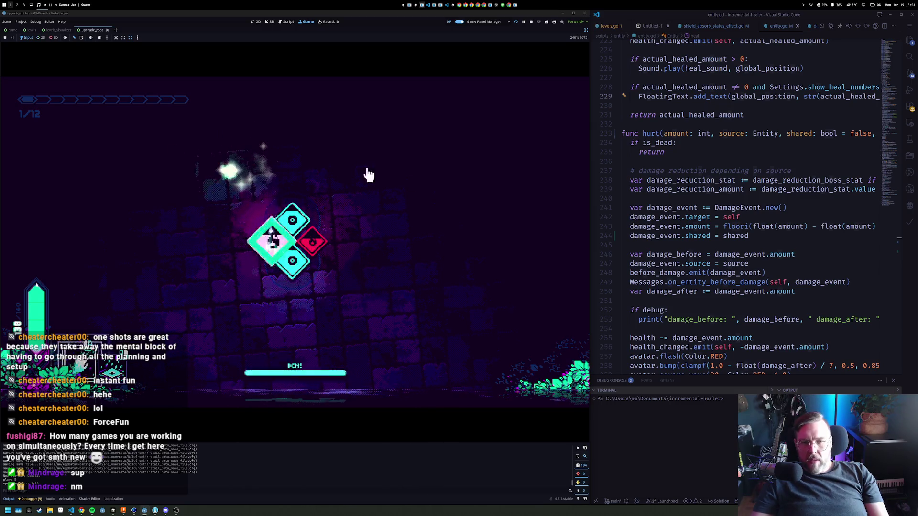
pyautogui.click(771, 235)
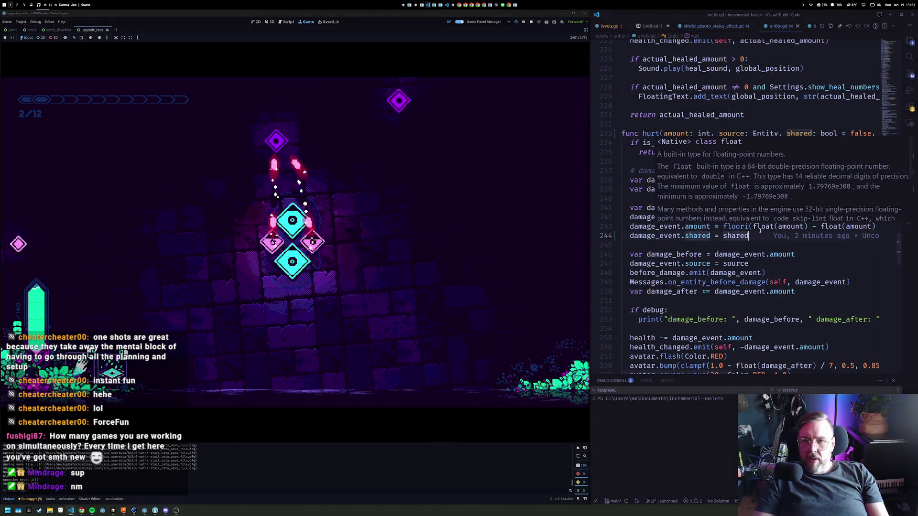
pyautogui.hotkey('ctrl', 'Tab')
pyautogui.click(748, 211)
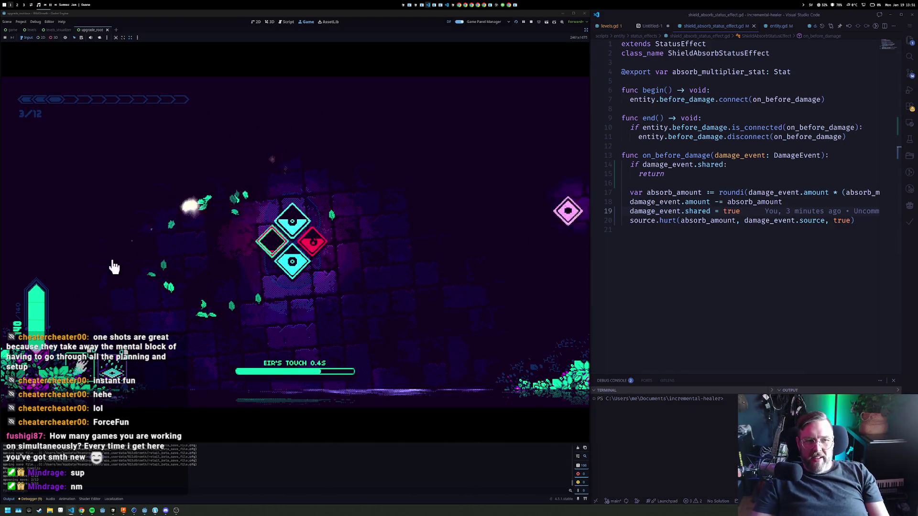
pyautogui.click(277, 244)
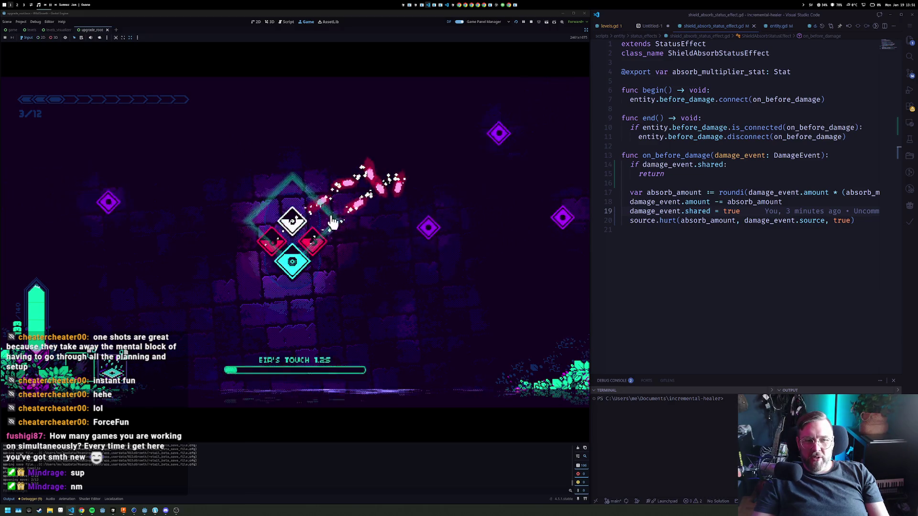
pyautogui.click(715, 192)
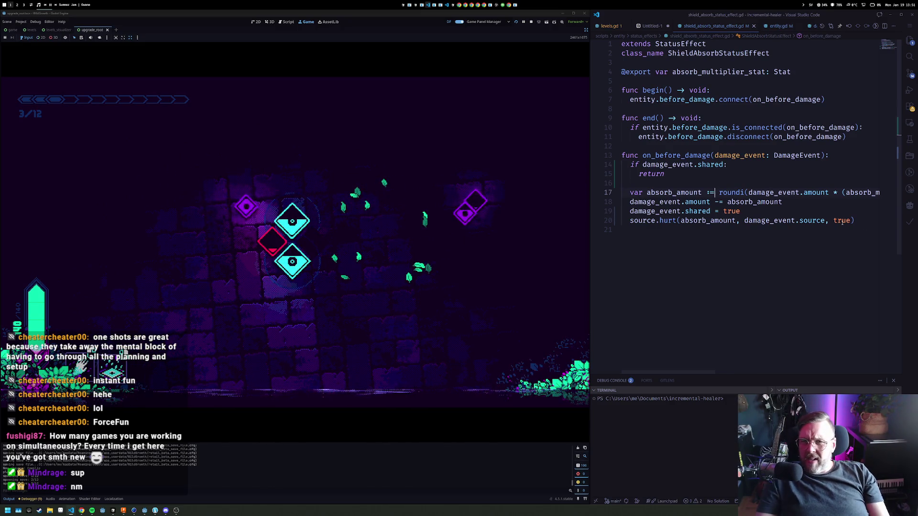
pyautogui.click(796, 128)
pyautogui.write('_')
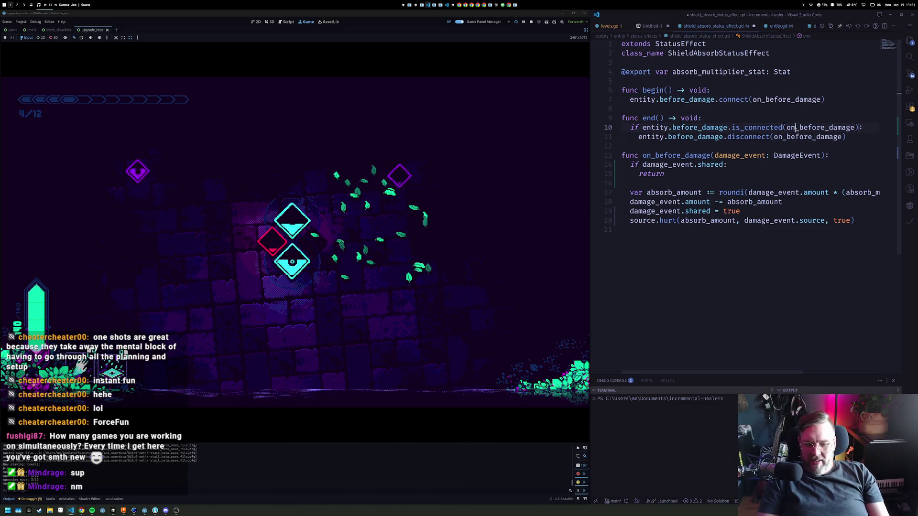
# Search the command palette for 'shortcut' and open the Keyboard Shortcuts editor
pyautogui.hotkey('ctrl', 'o')
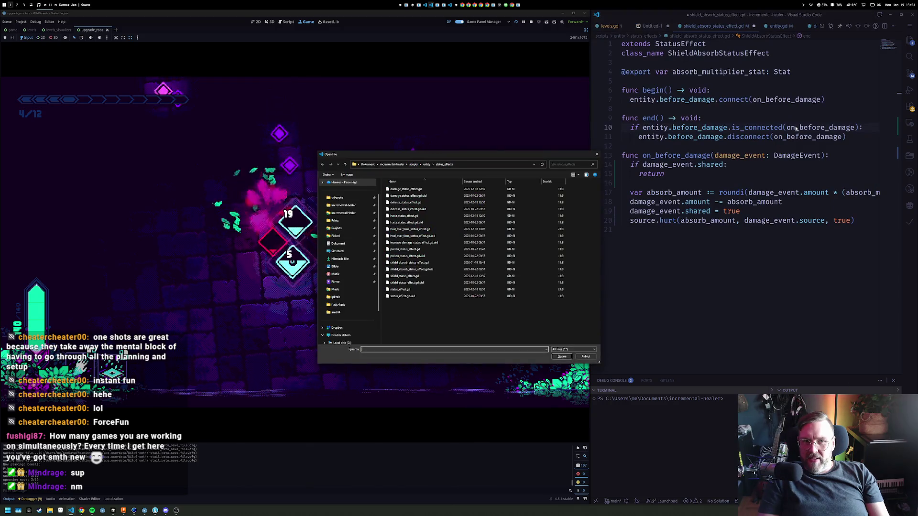
pyautogui.press('Escape')
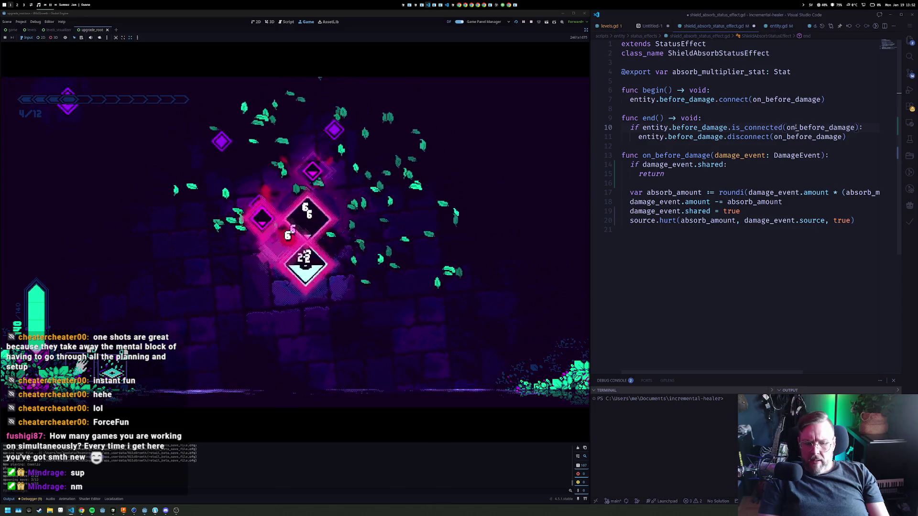
pyautogui.hotkey('ctrl', 'p')
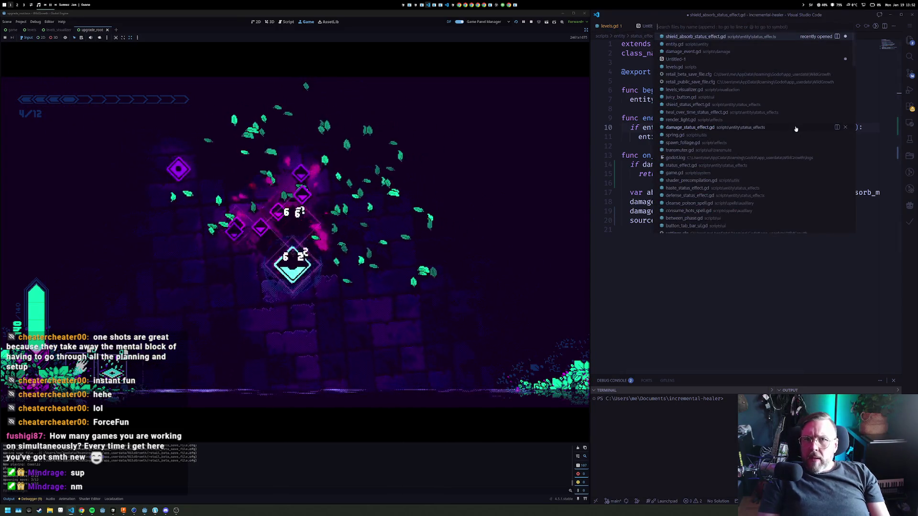
pyautogui.write('>')
pyautogui.write('shotcu')
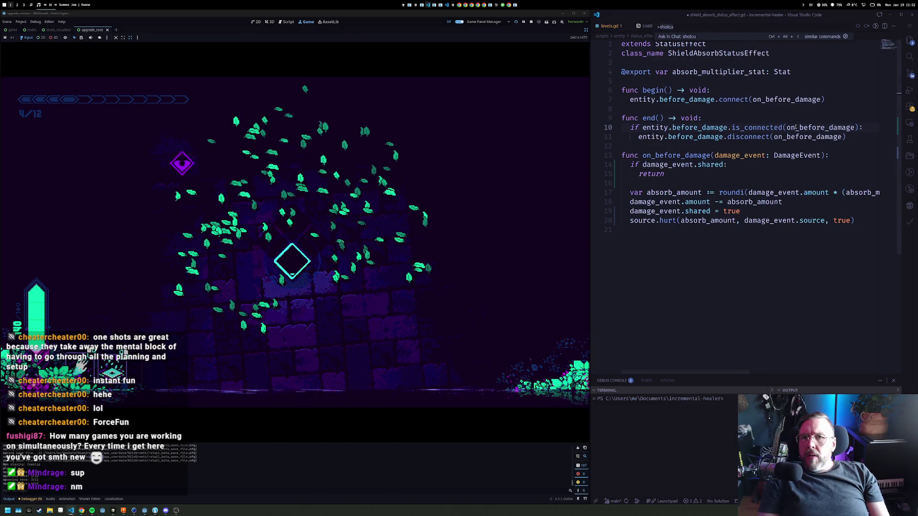
pyautogui.press('BackSpace')
pyautogui.press('BackSpace')
pyautogui.press('BackSpace')
pyautogui.write('rtcut')
pyautogui.press('Return')
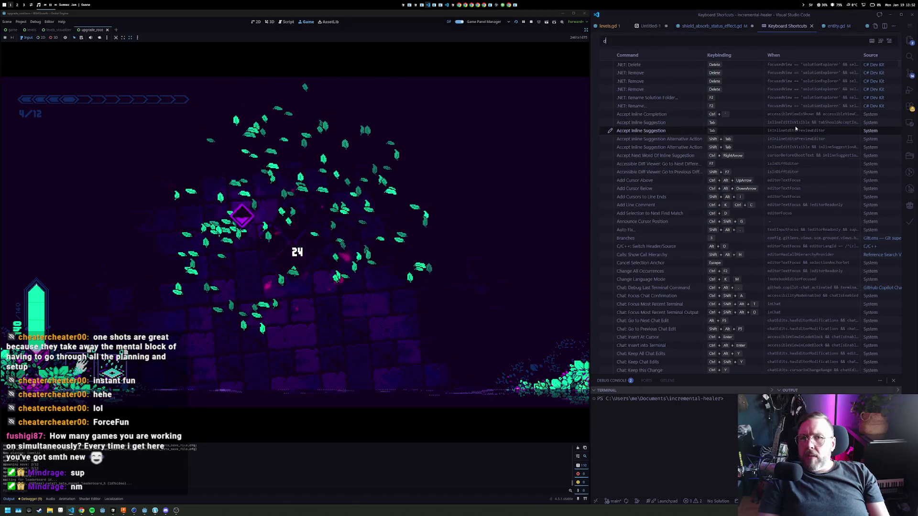
# Look up 'toggle line comment', comment out damage_event.shared in the shield absorb script, save, and restart the run
pyautogui.write('toggle li')
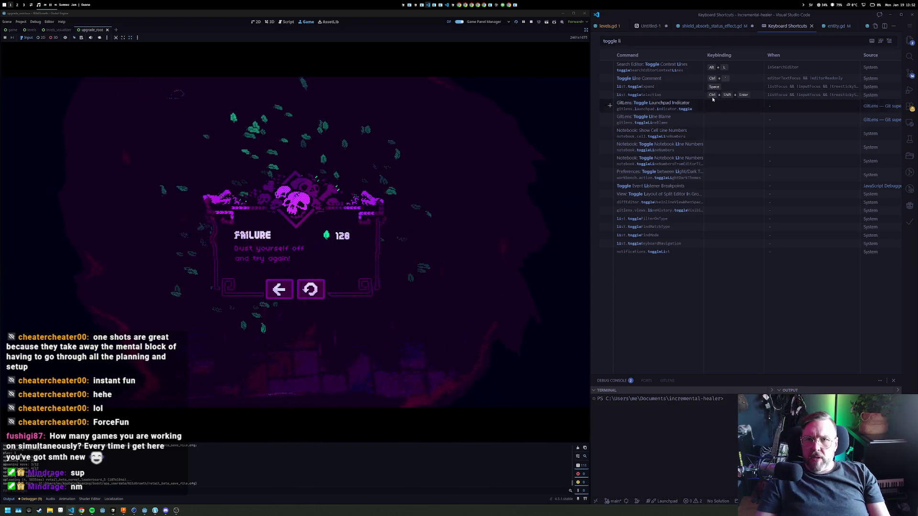
pyautogui.hotkey('ctrl', 'Tab')
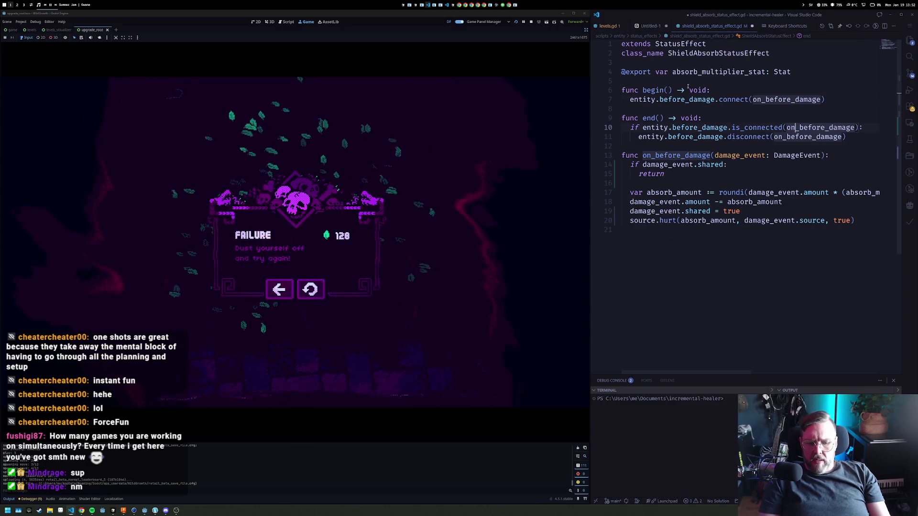
pyautogui.press('Down')
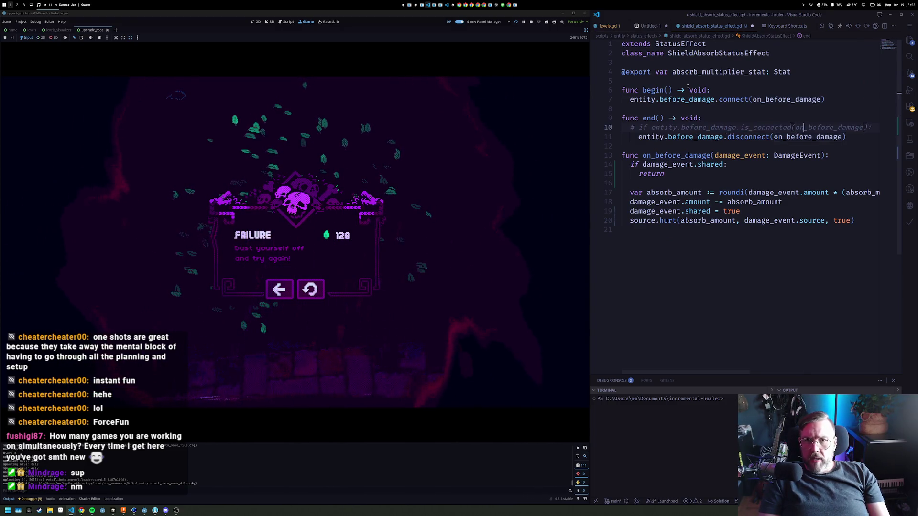
pyautogui.press('Down')
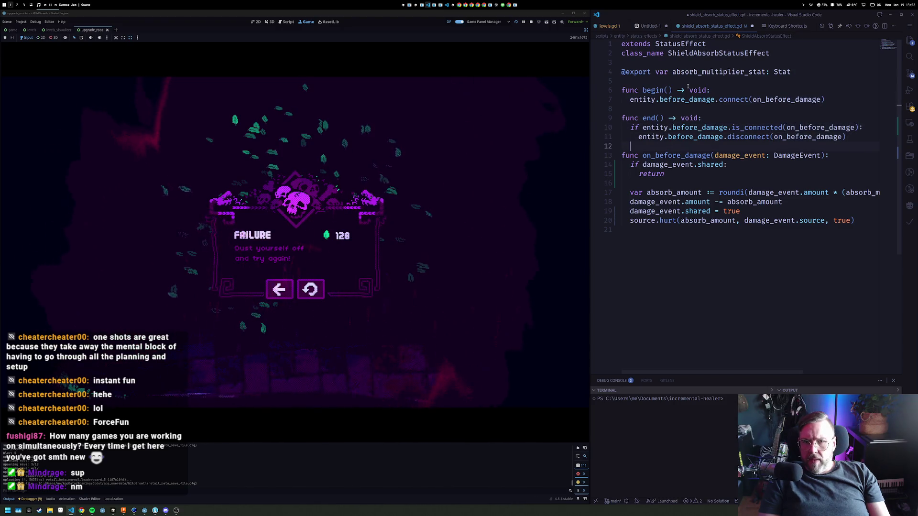
pyautogui.hotkey('ctrl', '/')
pyautogui.hotkey('ctrl', 's')
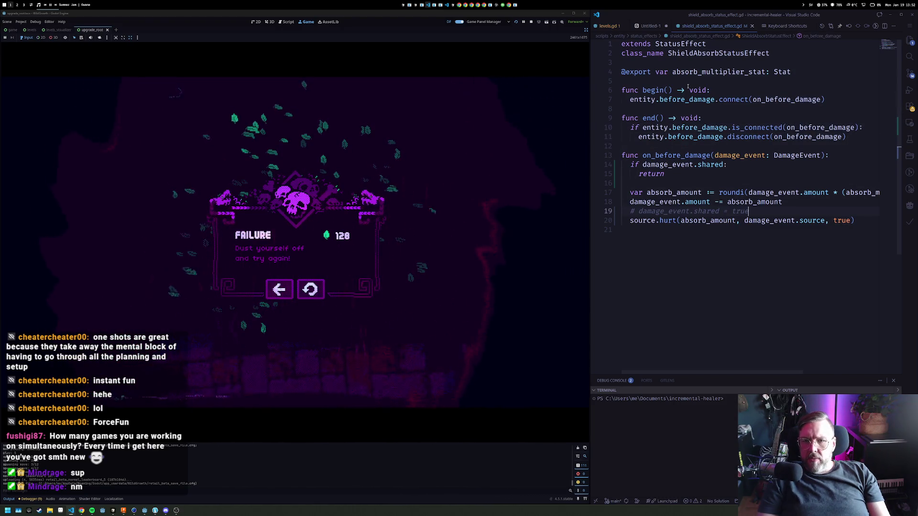
pyautogui.click(325, 292)
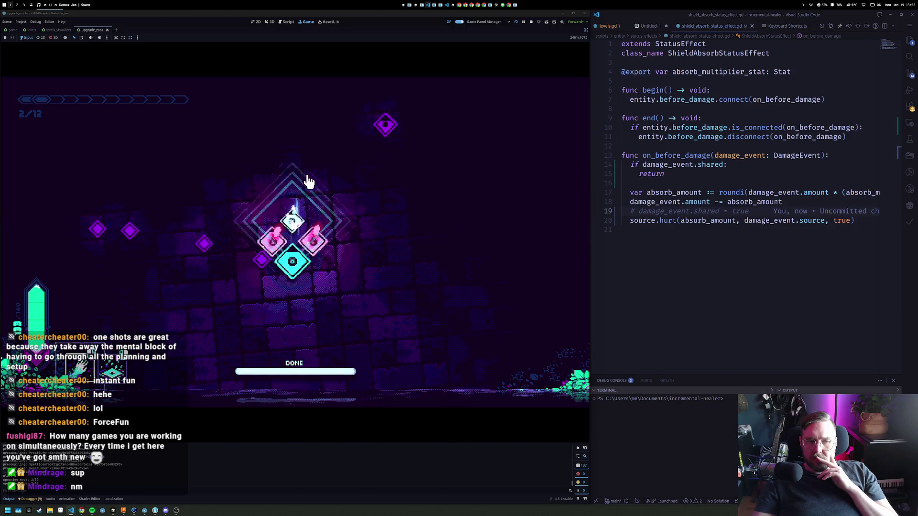
# Keep healing the formation with Eir's Touch through wave 6/12, then stop the running game
pyautogui.click(293, 264)
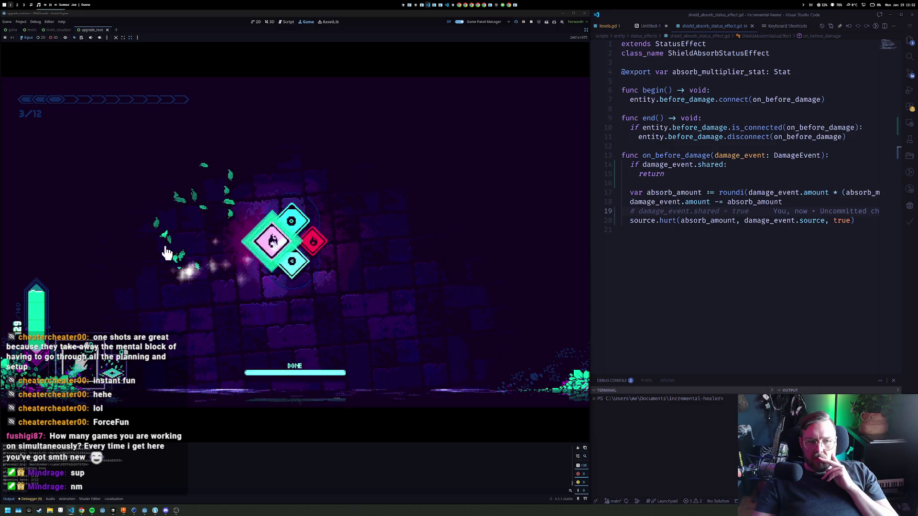
pyautogui.click(287, 218)
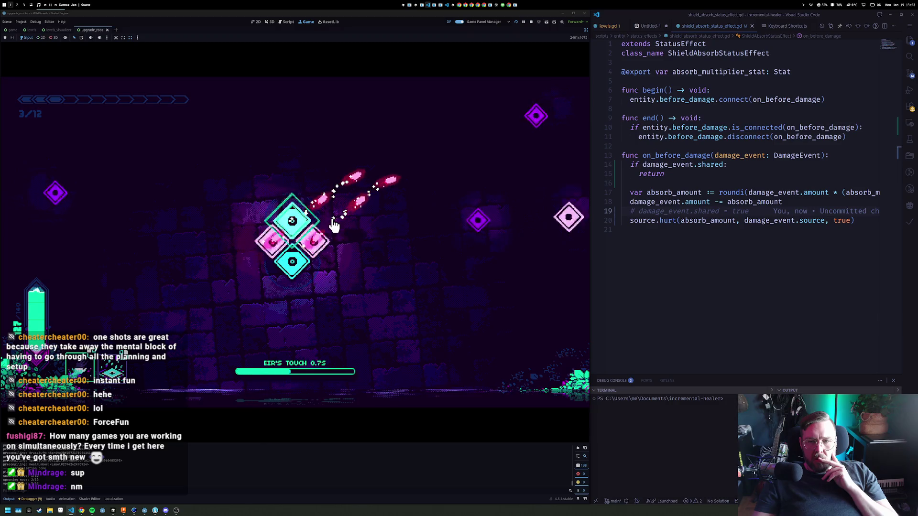
pyautogui.click(312, 266)
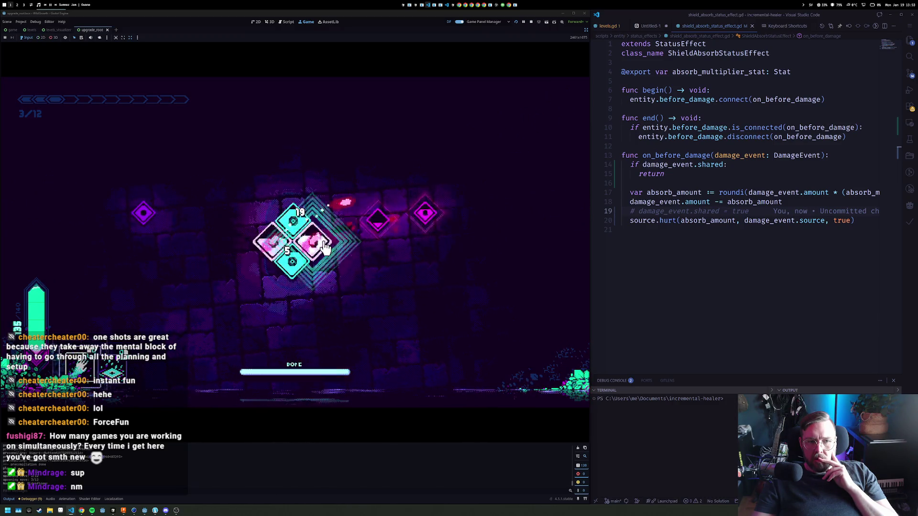
pyautogui.click(279, 246)
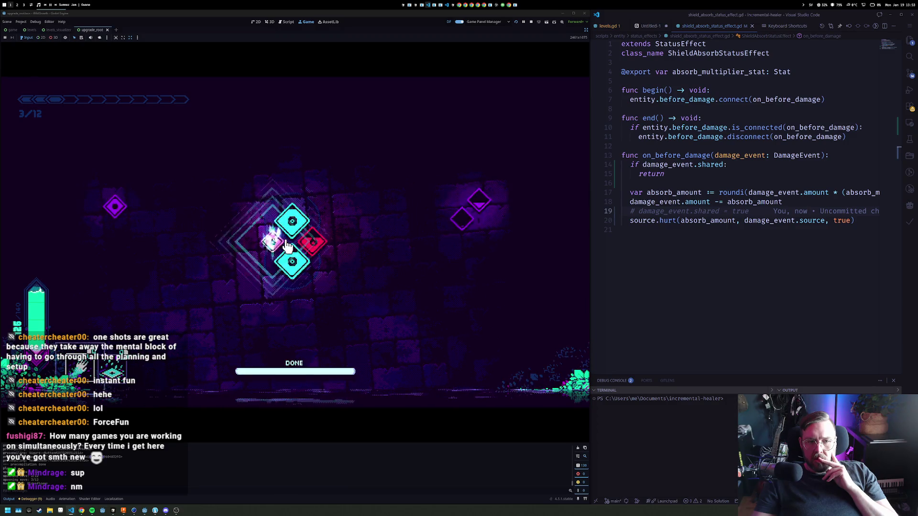
pyautogui.click(317, 246)
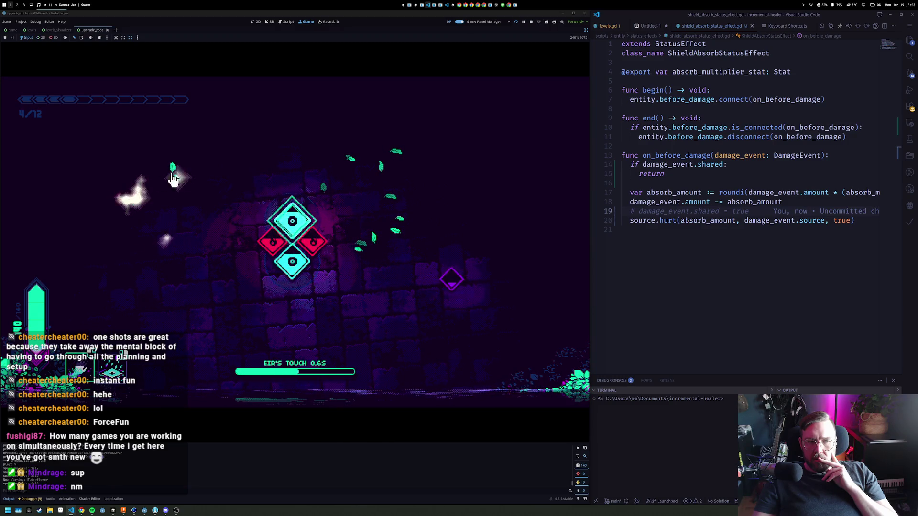
pyautogui.click(300, 258)
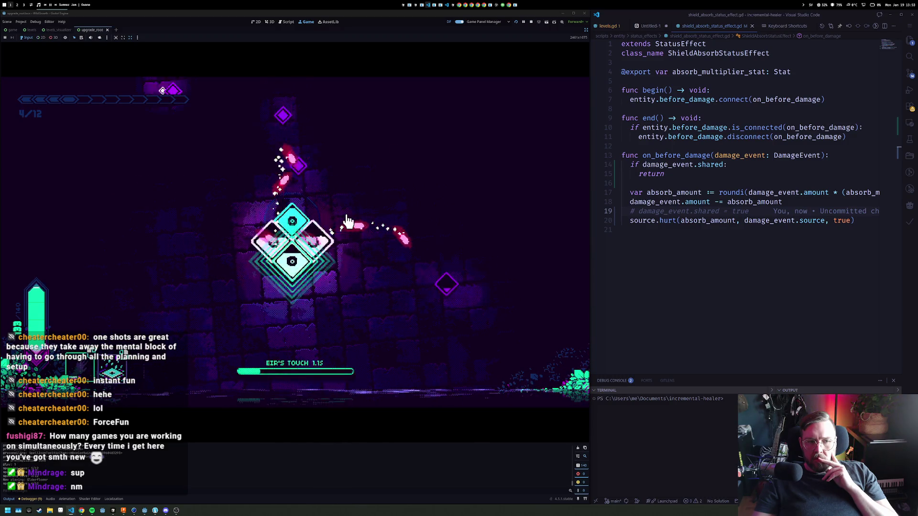
pyautogui.click(261, 243)
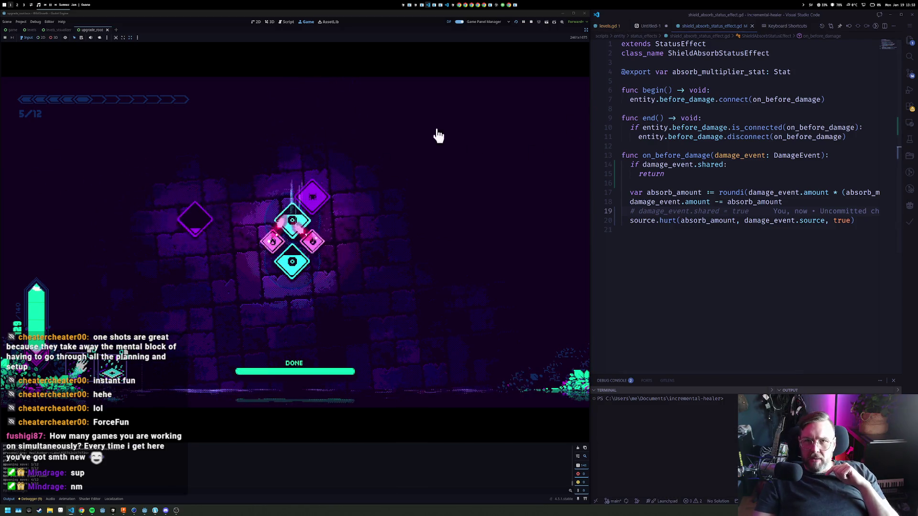
pyautogui.click(294, 261)
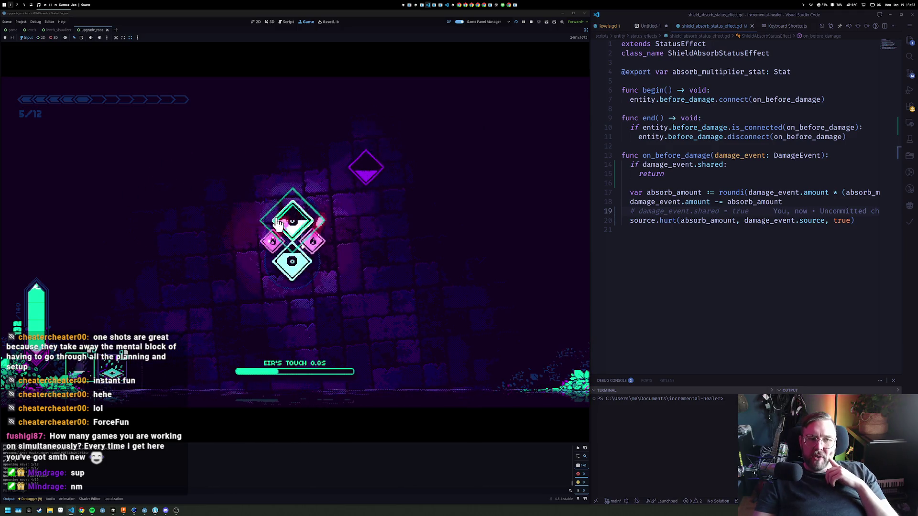
pyautogui.click(313, 194)
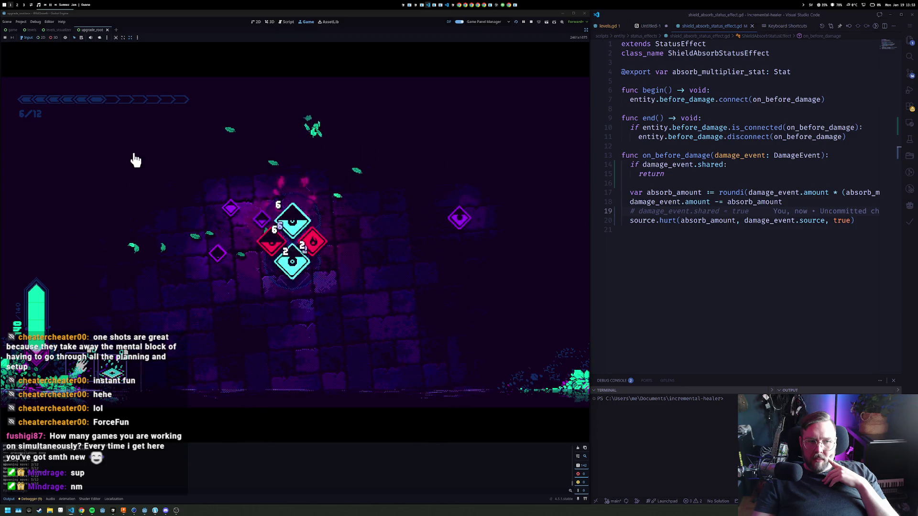
pyautogui.click(283, 215)
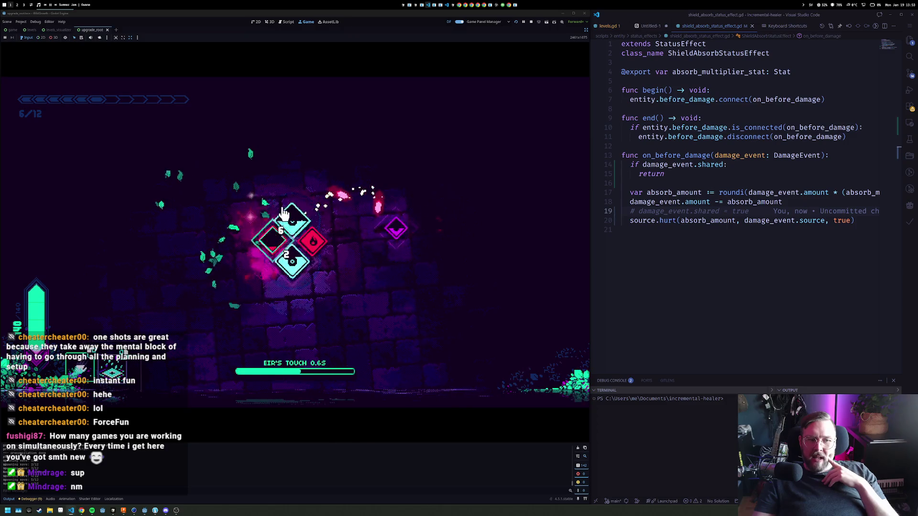
pyautogui.click(531, 23)
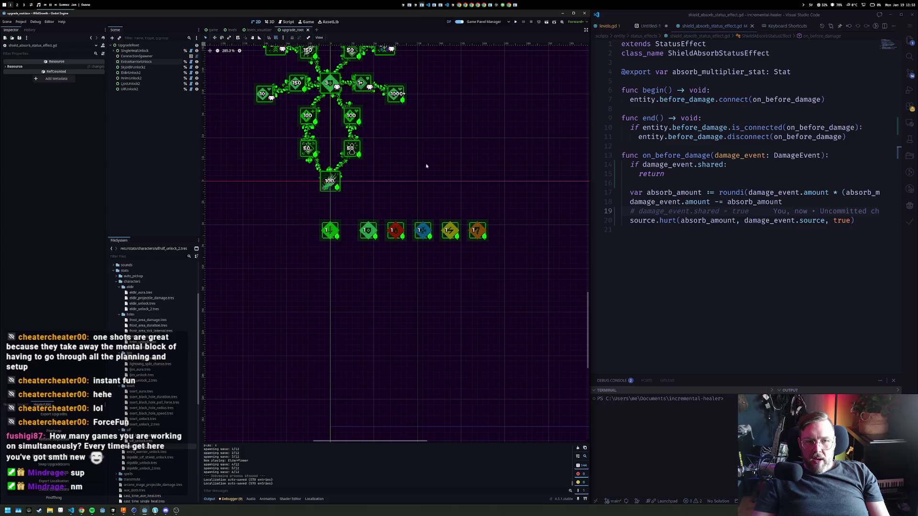
# Set currency_gold=648000 and currency_elite=8000 in retail_beta_save_file.cfg, then relaunch the game
pyautogui.scroll(10, 423, 108)
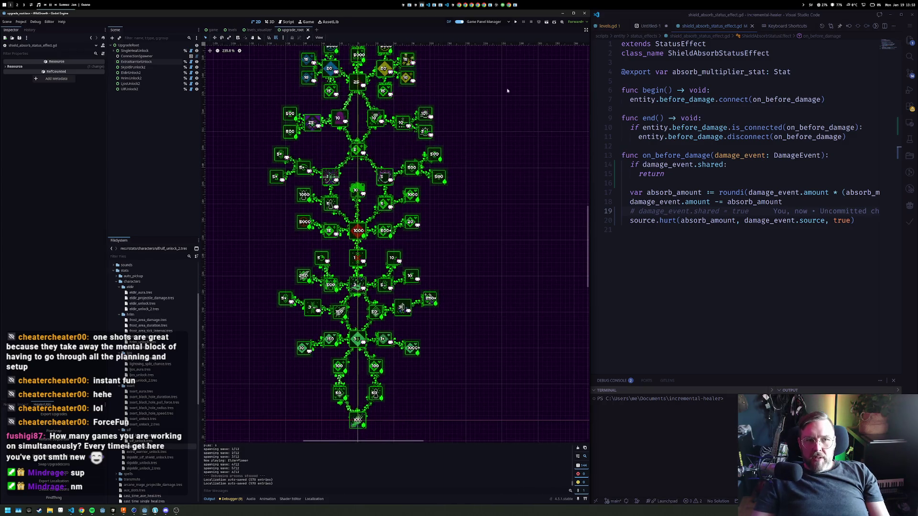
pyautogui.click(706, 62)
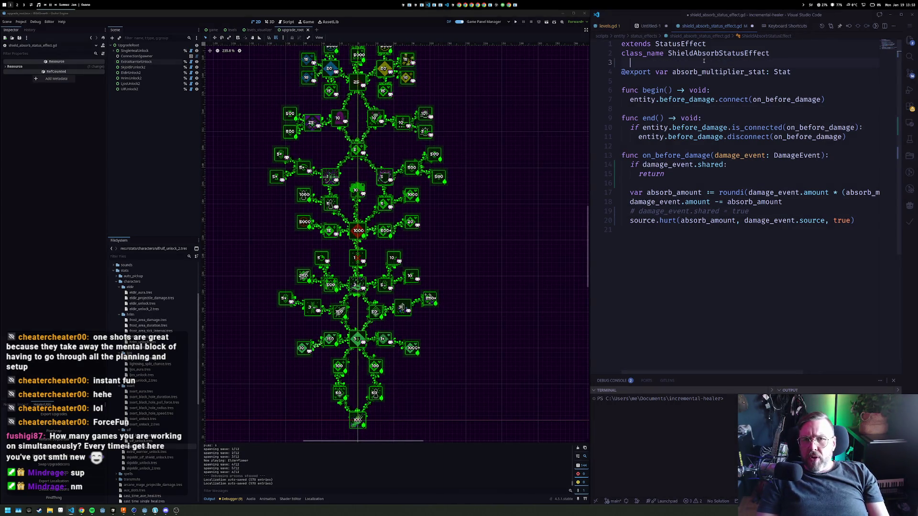
pyautogui.hotkey('ctrl', 'p')
pyautogui.press('Down')
pyautogui.press('Down')
pyautogui.press('Down')
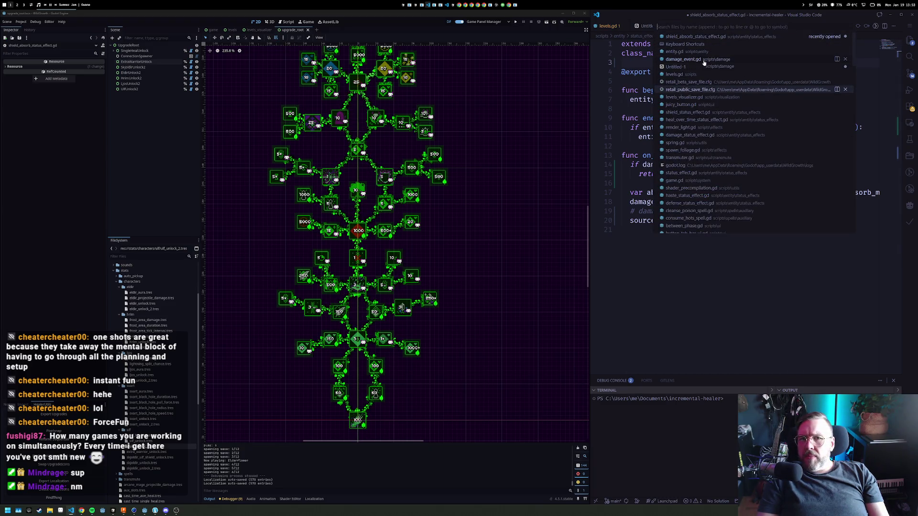
pyautogui.press('Up')
pyautogui.press('Return')
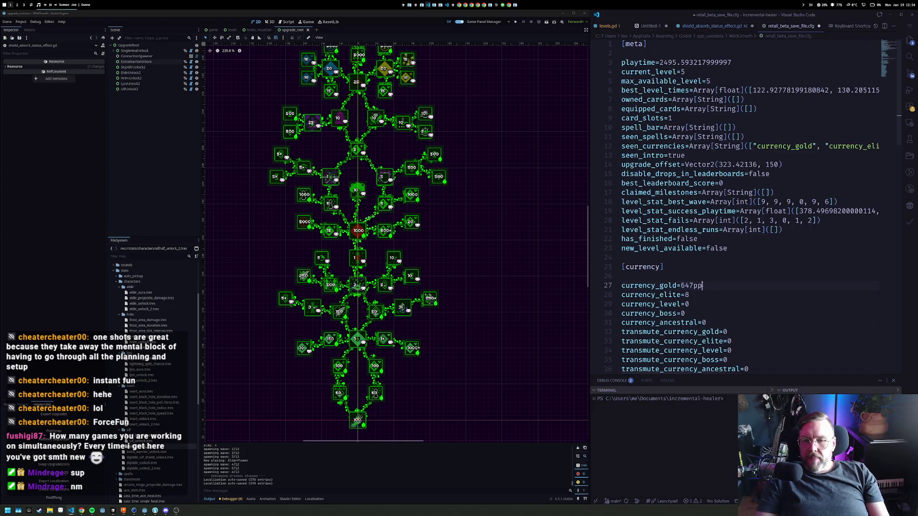
pyautogui.press('BackSpace')
pyautogui.write('000')
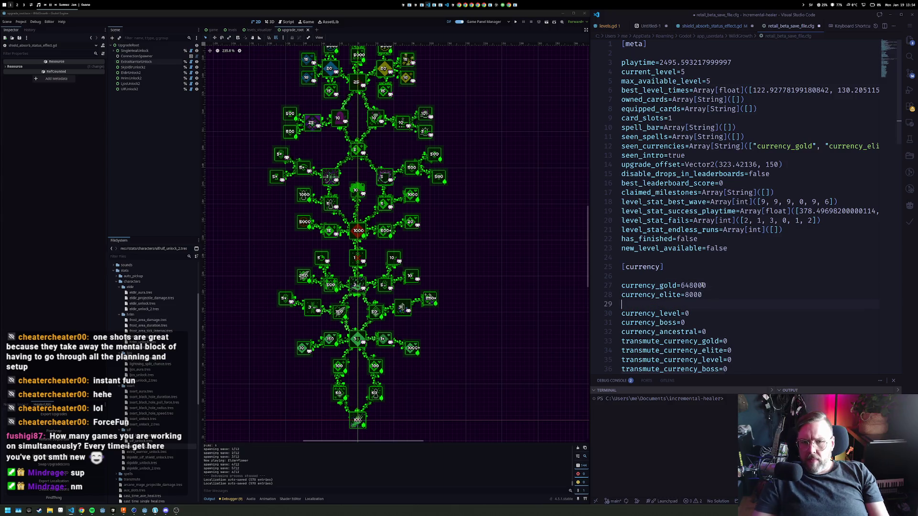
pyautogui.click(515, 22)
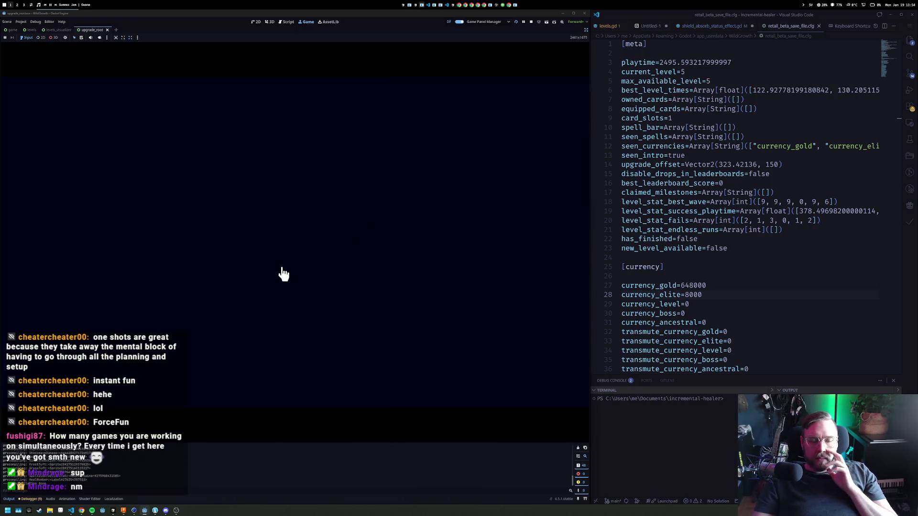
# Buy the ELDIR DAMAGE upgrade and raise Eldir's Aura by four levels
pyautogui.click(330, 304)
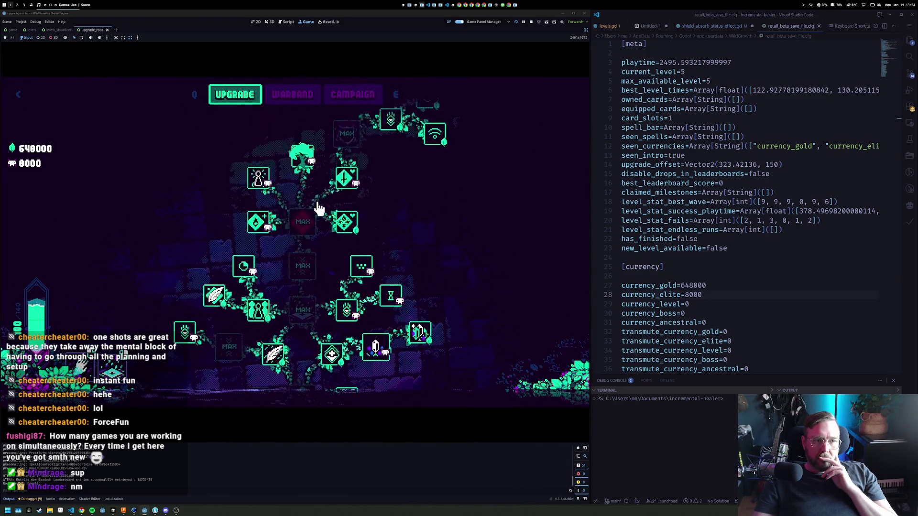
pyautogui.click(265, 225)
pyautogui.moveTo(216, 210)
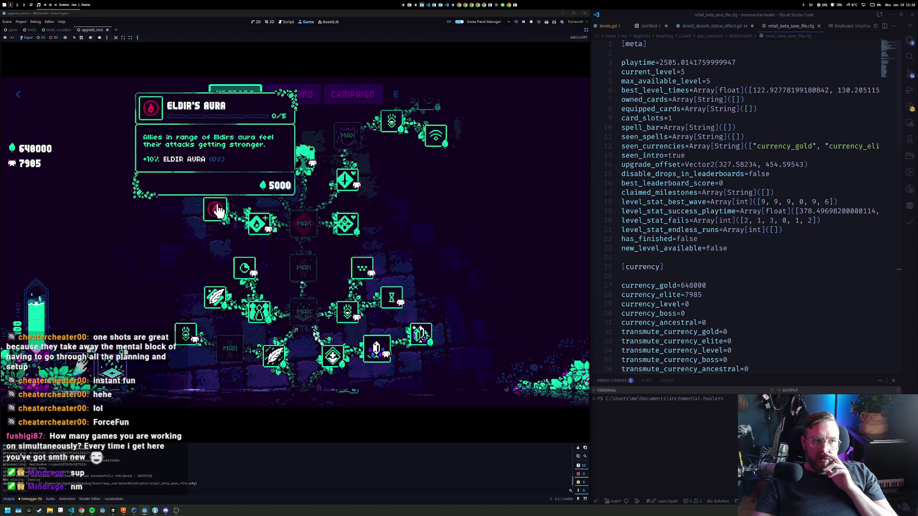
pyautogui.click(216, 210)
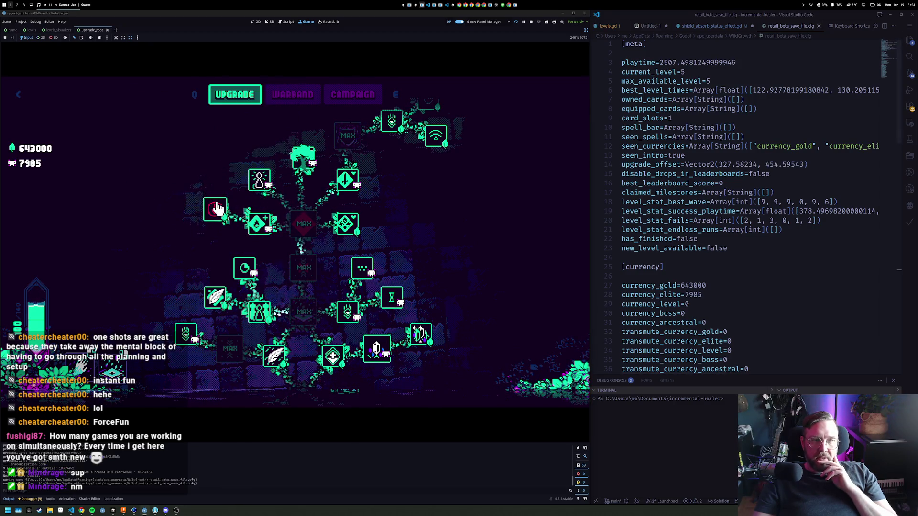
pyautogui.click(217, 210)
pyautogui.click(217, 211)
pyautogui.click(216, 210)
# Start the campaign level from the CAMPAIGN map, then pause the game
pyautogui.click(348, 87)
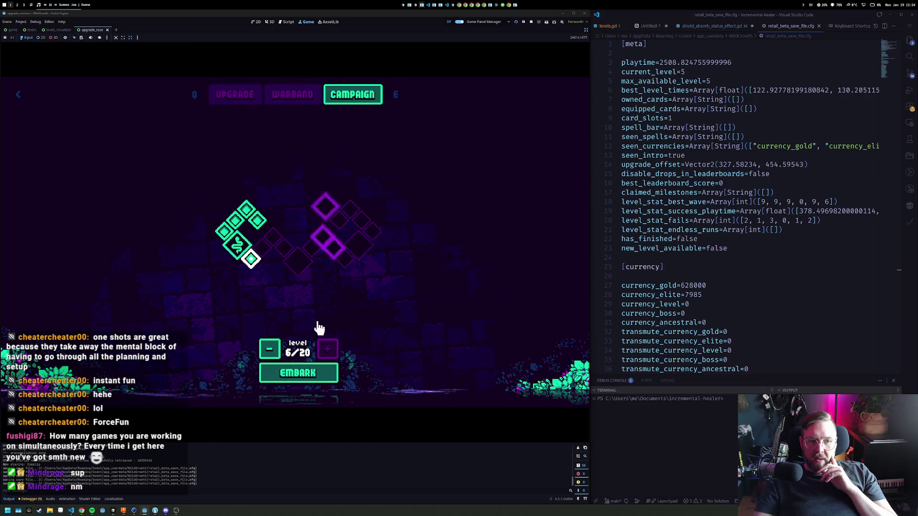
pyautogui.press('Return')
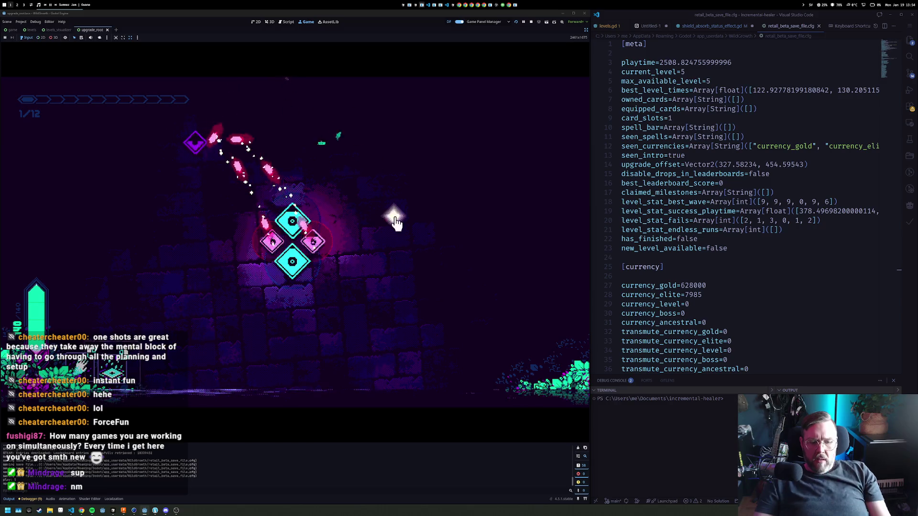
pyautogui.press('Escape')
# Turn on Show Damage to Enemies, abandon the run for 119 gold, and open the Warband screen
pyautogui.click(340, 330)
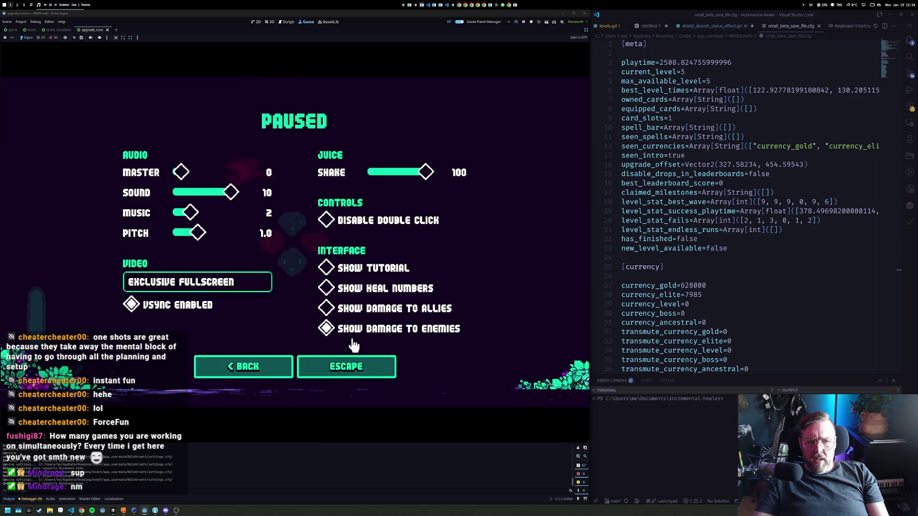
pyautogui.click(320, 373)
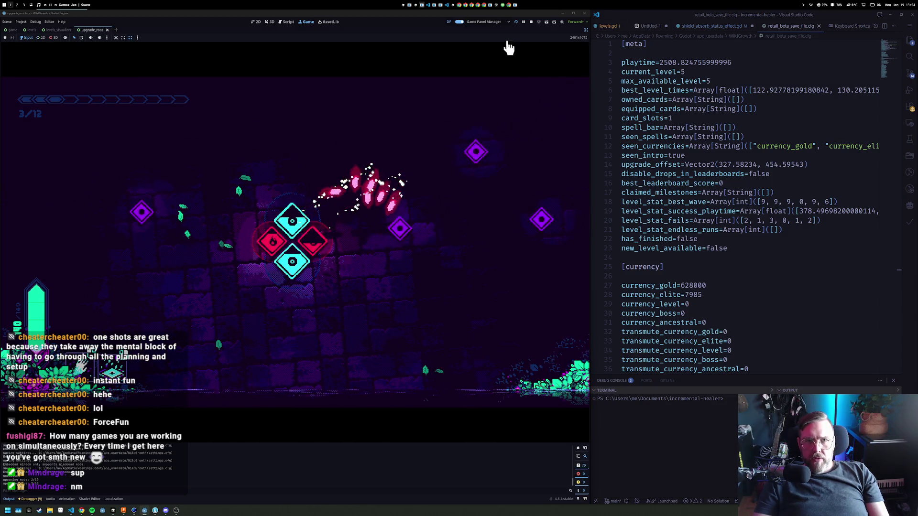
pyautogui.press('Escape')
pyautogui.press('Escape')
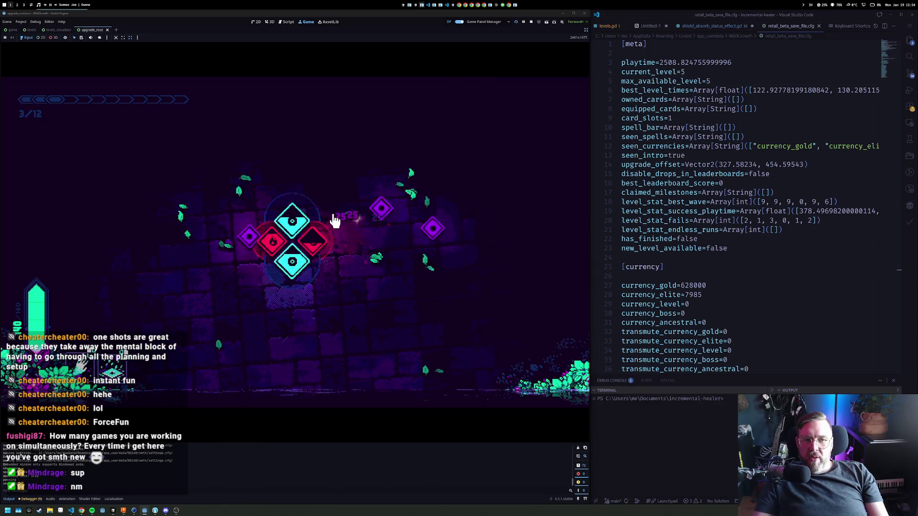
pyautogui.press('Escape')
pyautogui.click(346, 366)
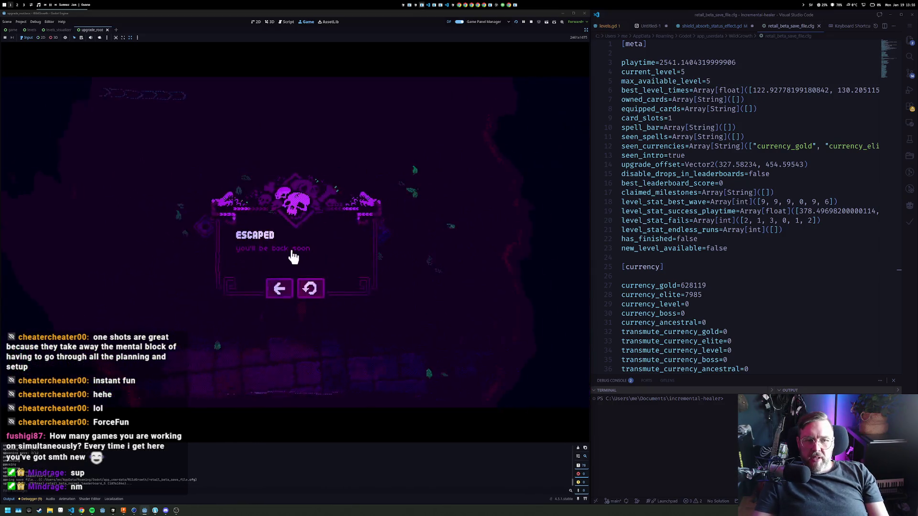
pyautogui.click(286, 290)
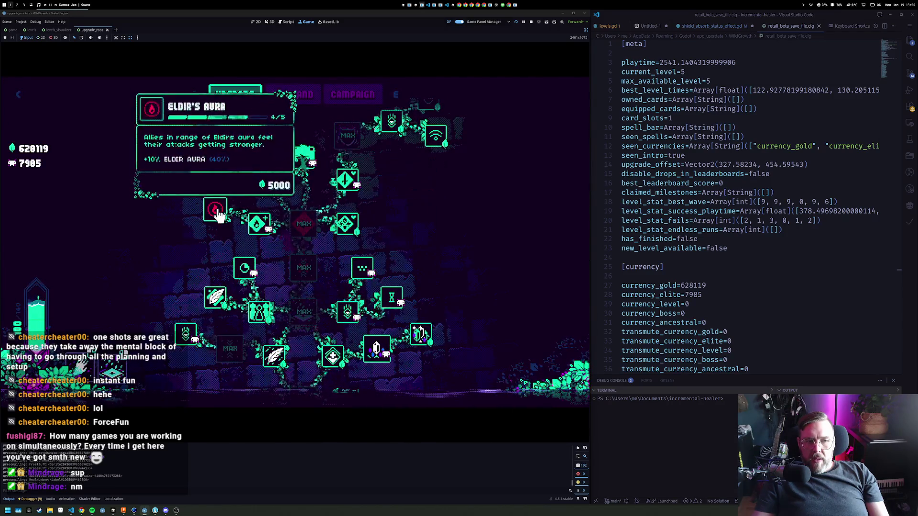
pyautogui.click(356, 93)
pyautogui.click(301, 98)
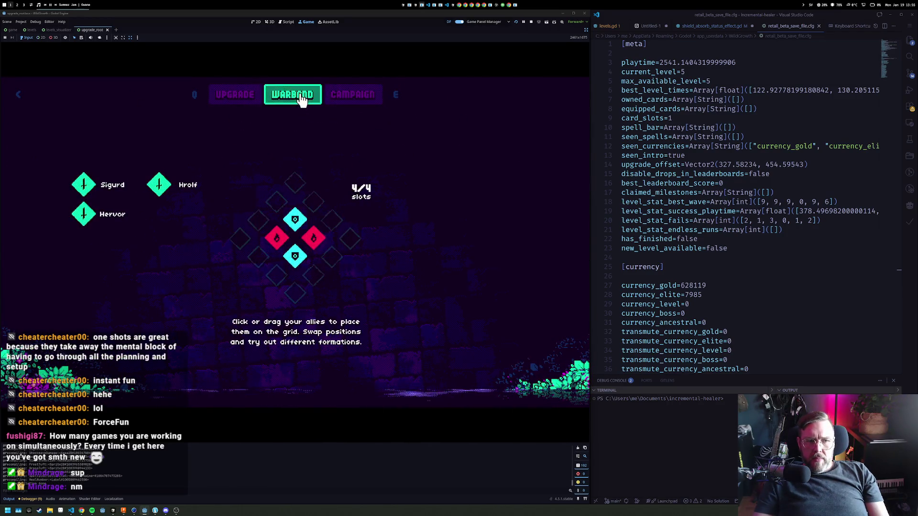
# Move the cyan ally into the left warband slot and start the campaign level
pyautogui.moveTo(276, 244); pyautogui.dragTo(295, 257)
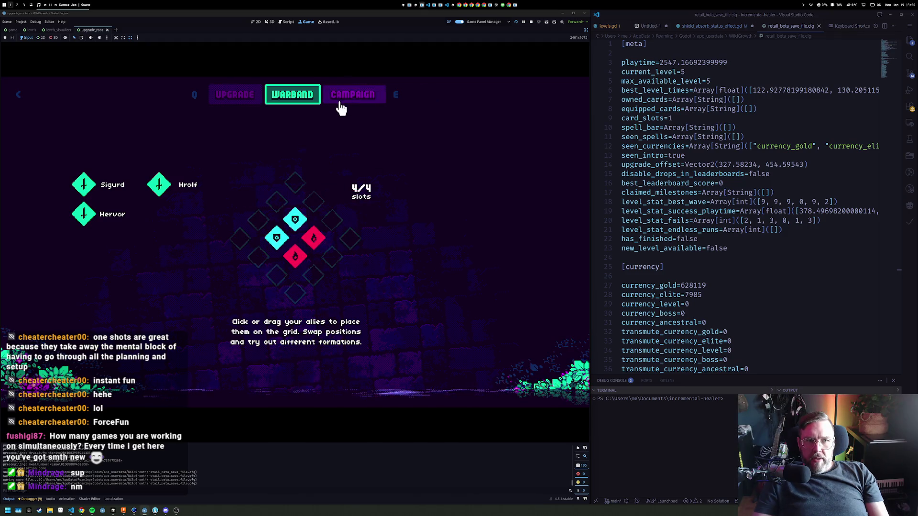
pyautogui.press('e')
pyautogui.click(323, 373)
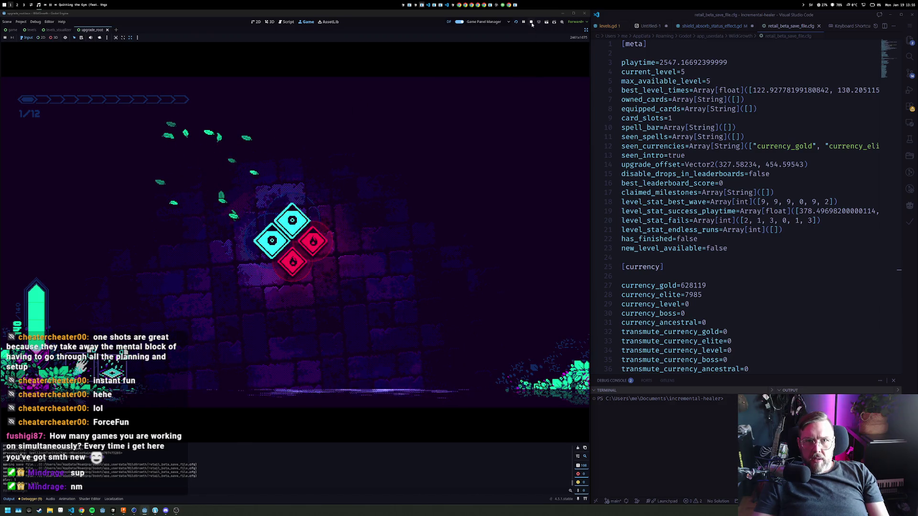
# Escape the level, retry it, and escape again, bringing gold to 628169
pyautogui.press('Escape')
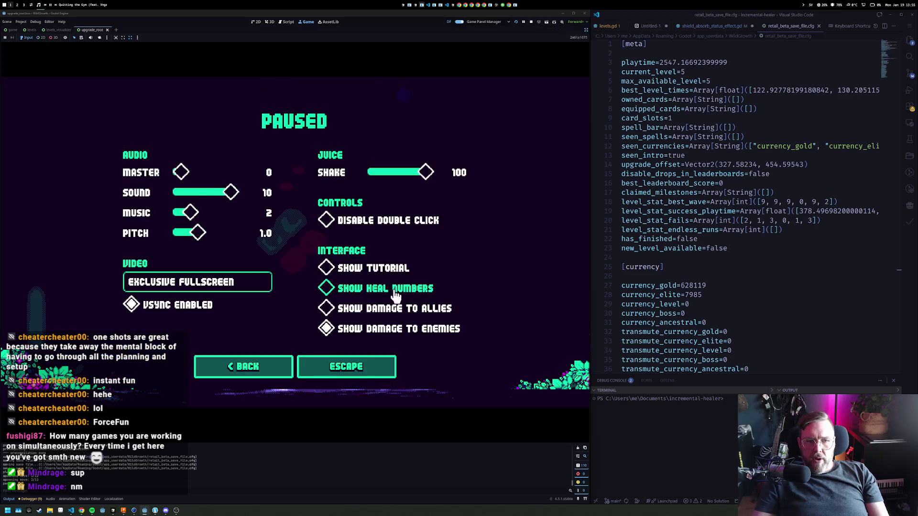
pyautogui.click(347, 364)
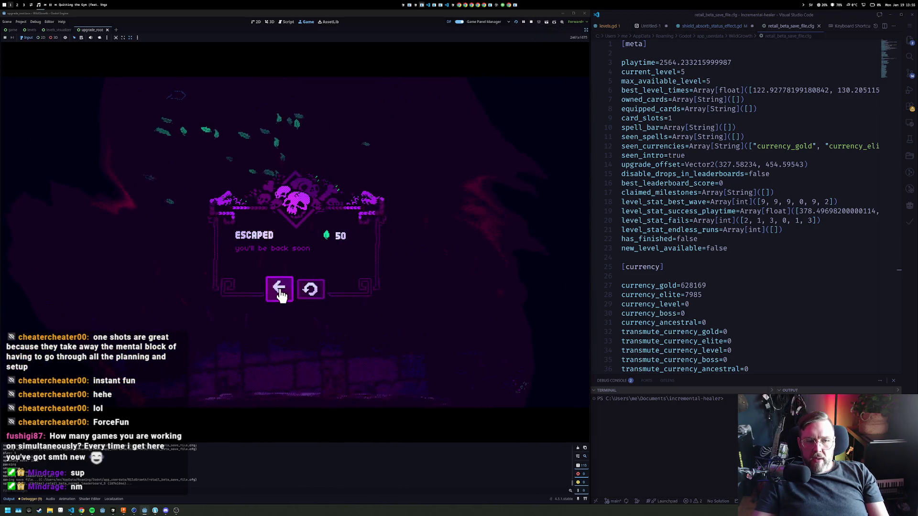
pyautogui.click(309, 290)
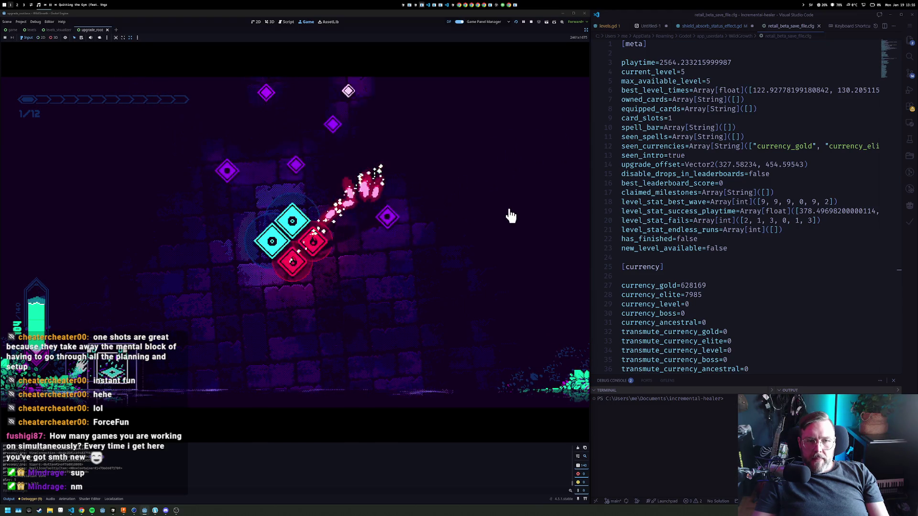
pyautogui.press('Escape')
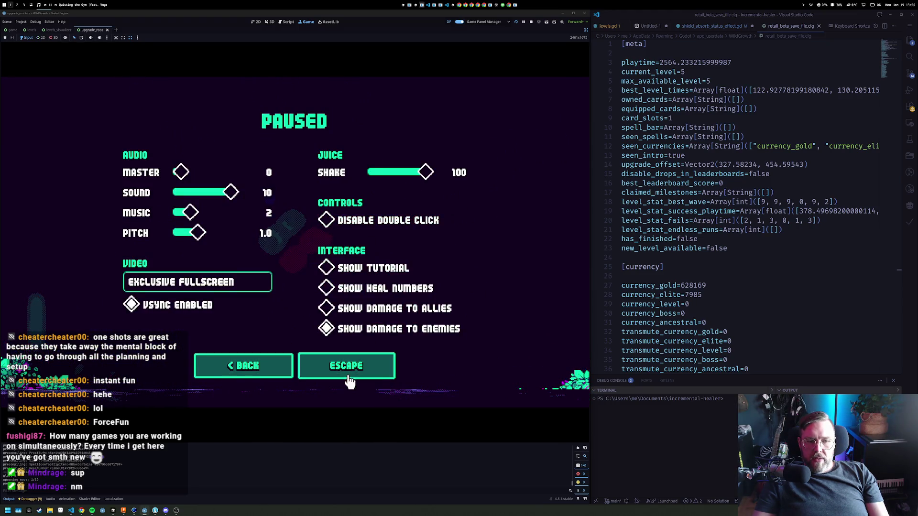
pyautogui.click(334, 367)
pyautogui.click(275, 287)
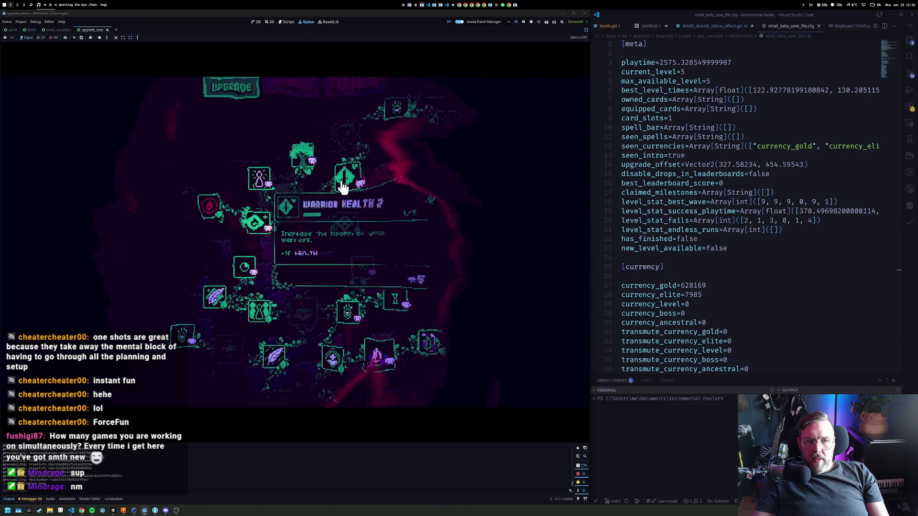
# Cycle through the menu screens to Warband, then back out to the title and return
pyautogui.press('e')
pyautogui.click(343, 98)
pyautogui.press('q')
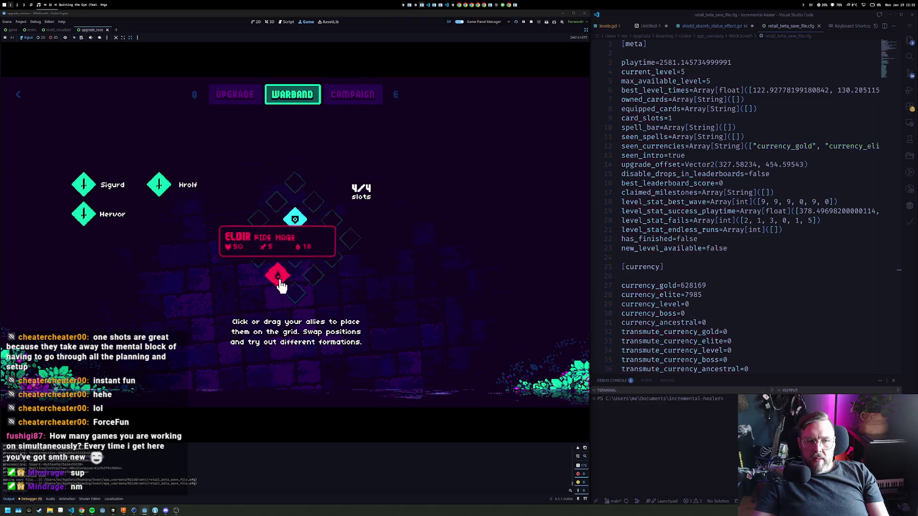
pyautogui.press('Escape')
pyautogui.press('Return')
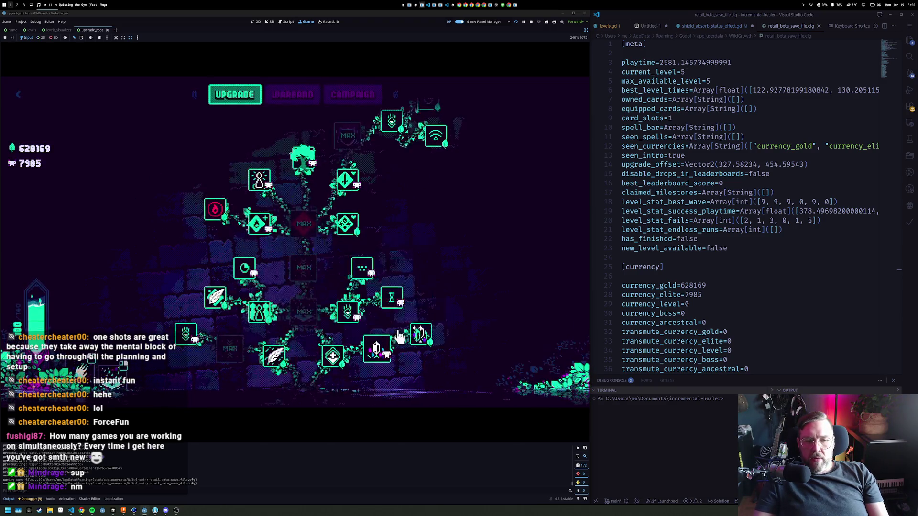
# Start the campaign level and cast Eir's Touch on the lower, left and top ally towers
pyautogui.press('e')
pyautogui.press('e')
pyautogui.click(316, 369)
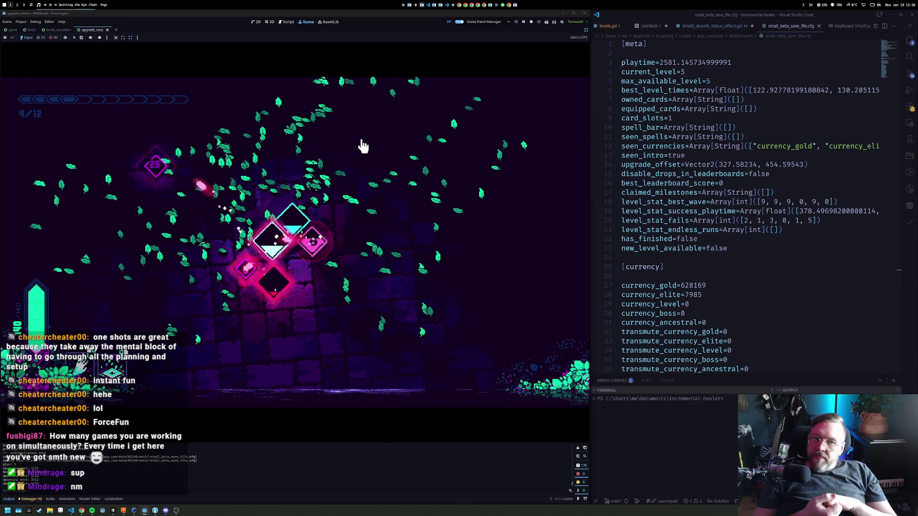
pyautogui.click(292, 286)
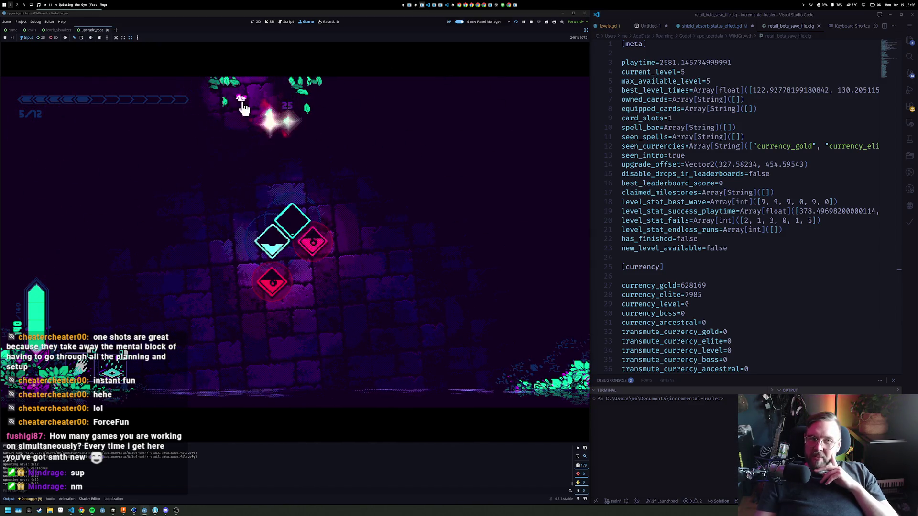
pyautogui.click(271, 244)
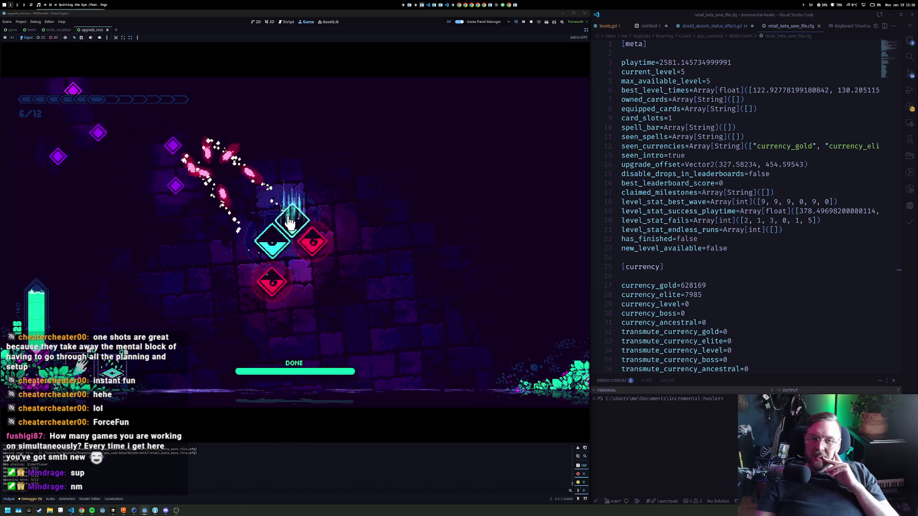
pyautogui.click(290, 222)
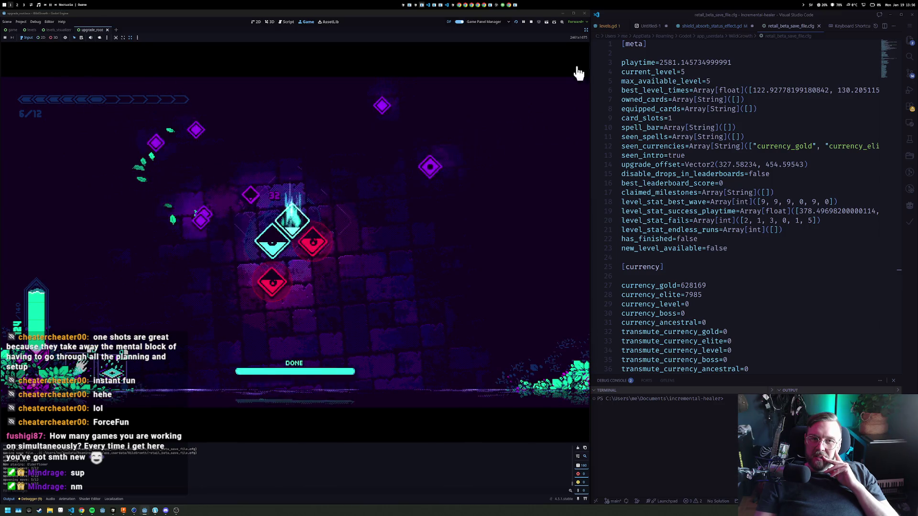
# Stop the running game test and return focus to the editor
pyautogui.press('F8')
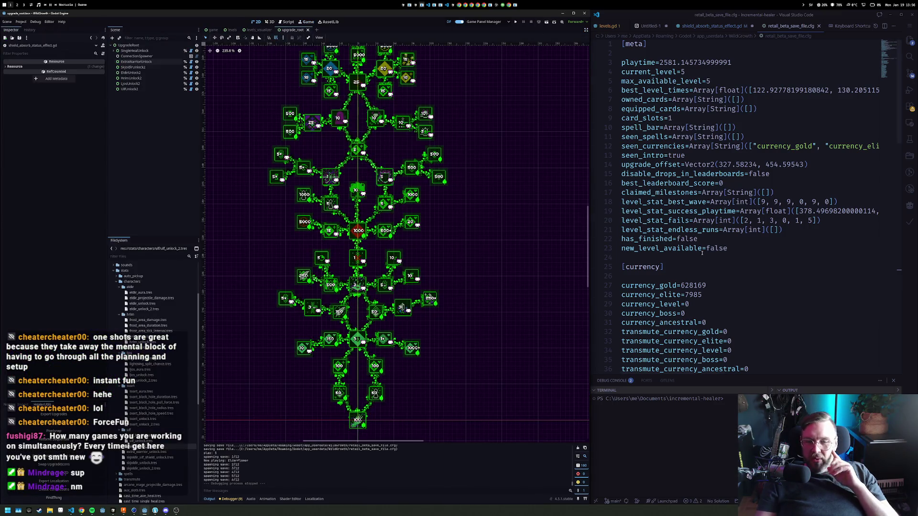
pyautogui.click(702, 254)
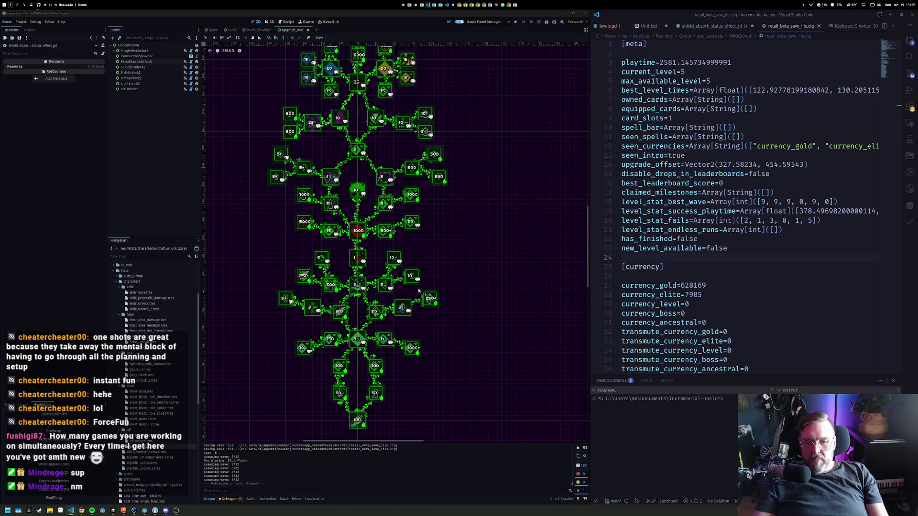
pyautogui.scroll(-3, 418, 290)
pyautogui.scroll(5, 334, 239)
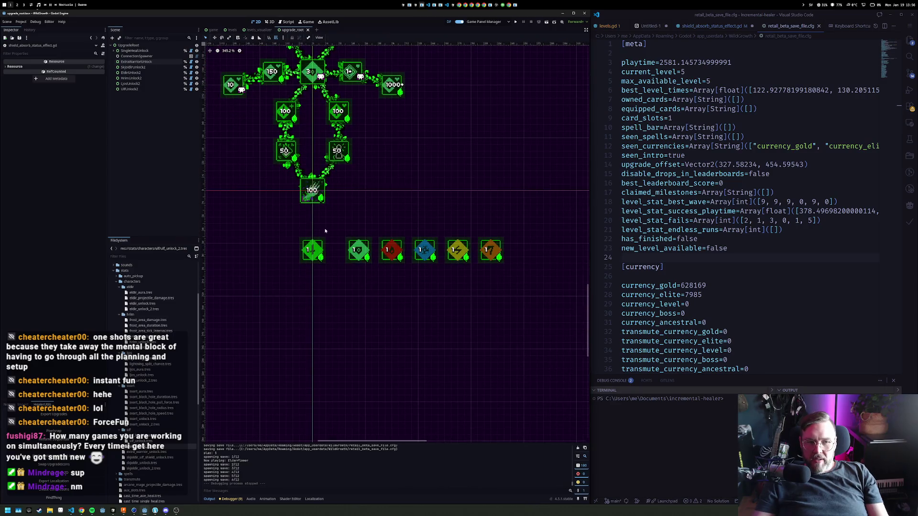
# Shift the five bottom-row upgrade nodes left into even spacing, then launch Fork
pyautogui.moveTo(325, 231); pyautogui.dragTo(536, 268)
pyautogui.hotkey('shift', 'Left')
pyautogui.click(510, 217)
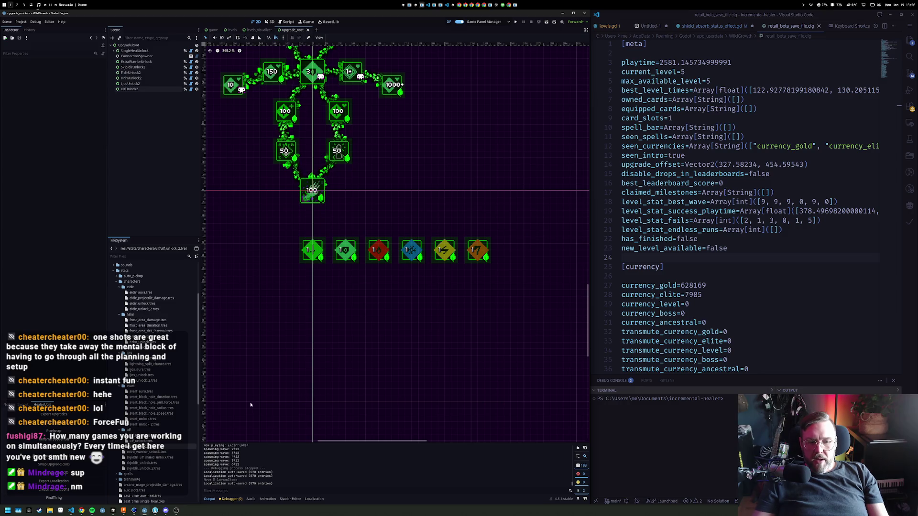
pyautogui.click(155, 511)
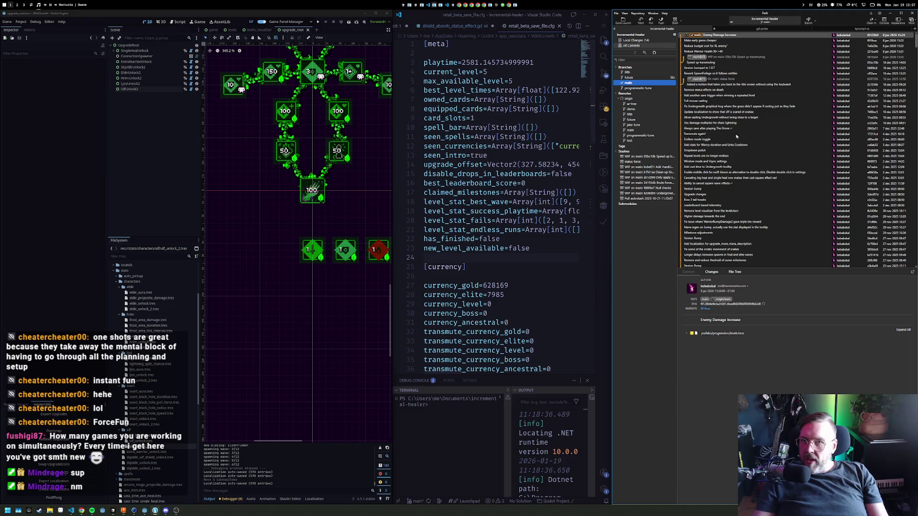
# Review the repository's local changes, inspecting game.tscn and selecting all unstaged files
pyautogui.click(639, 40)
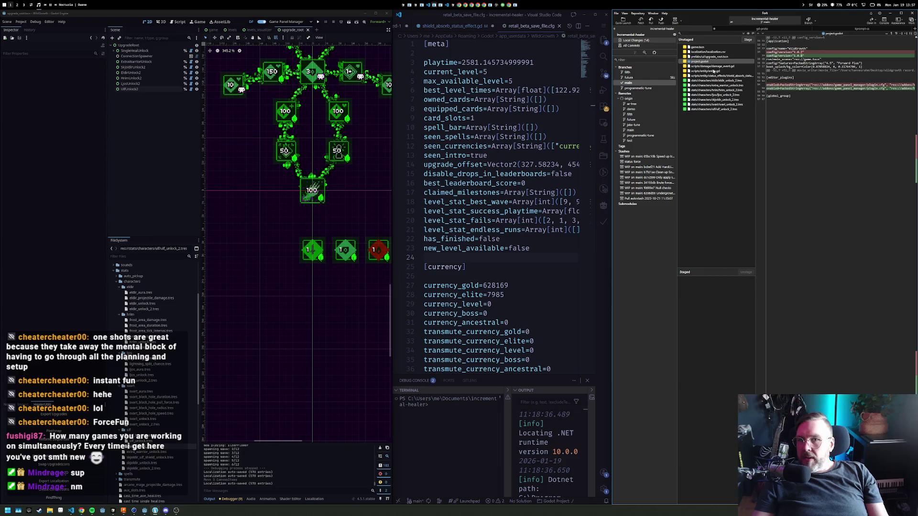
pyautogui.click(699, 48)
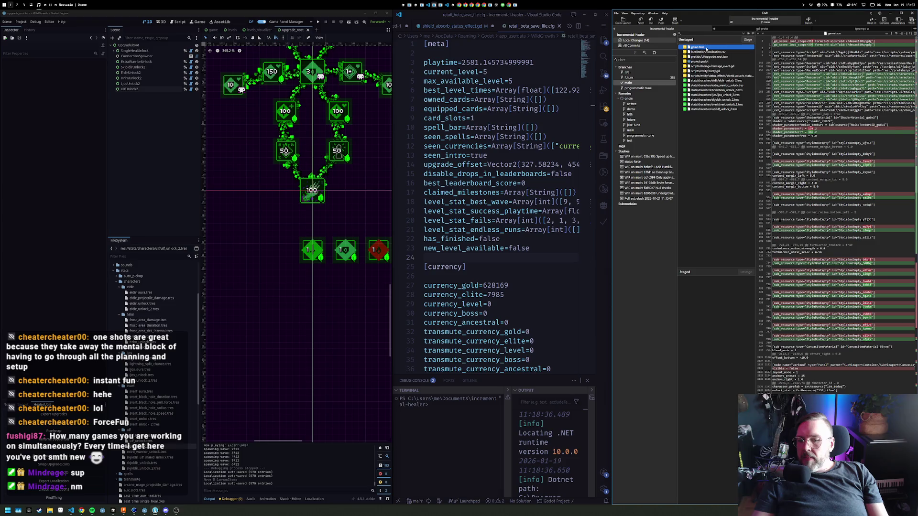
pyautogui.keyDown('shift'); pyautogui.click(718, 110); pyautogui.keyUp('shift')
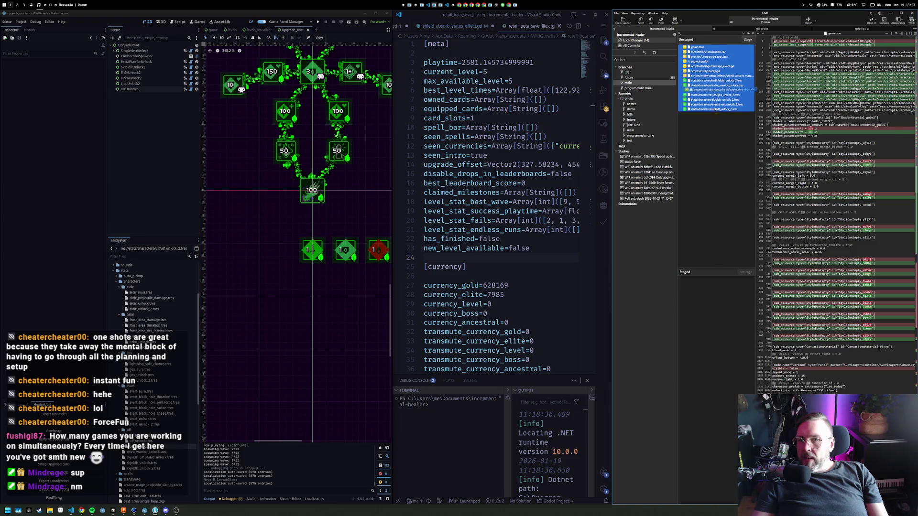
pyautogui.moveTo(718, 89); pyautogui.dragTo(721, 349)
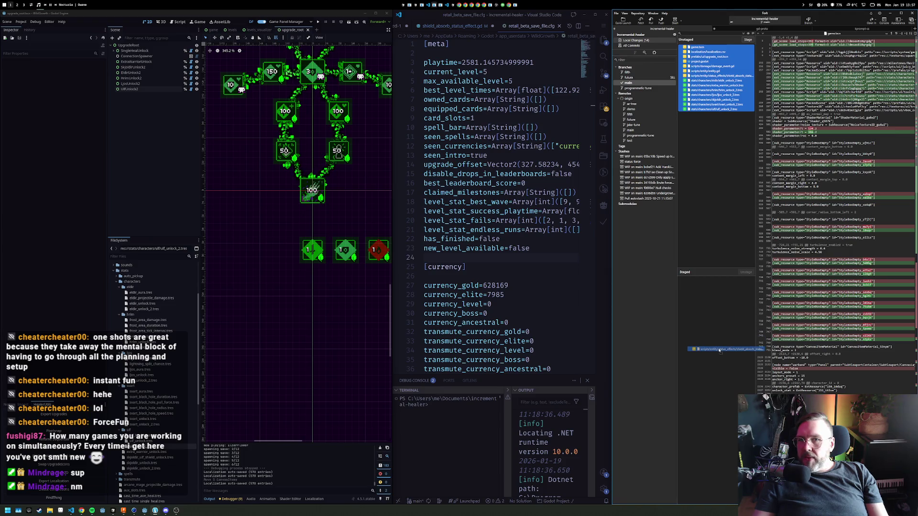
# Discard the local changes to localization.csv and return to the code editor
pyautogui.click(708, 53)
pyautogui.rightClick(708, 53)
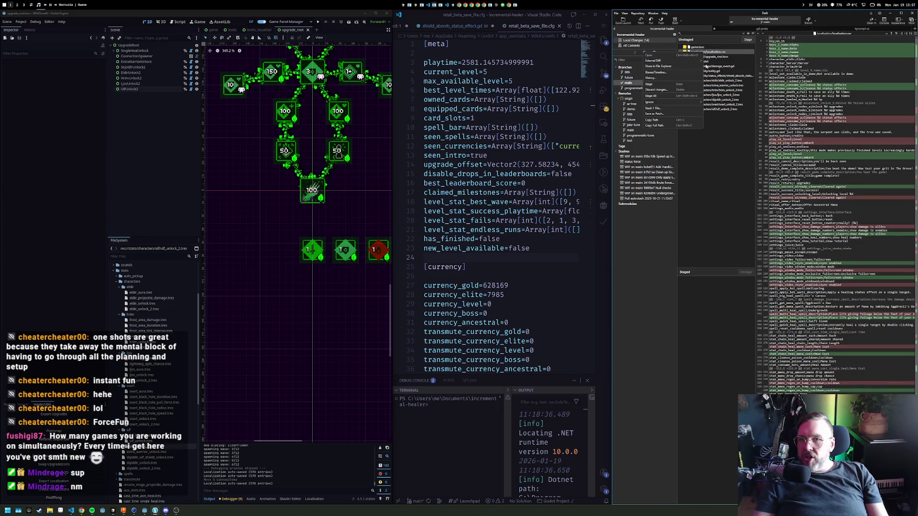
pyautogui.click(677, 91)
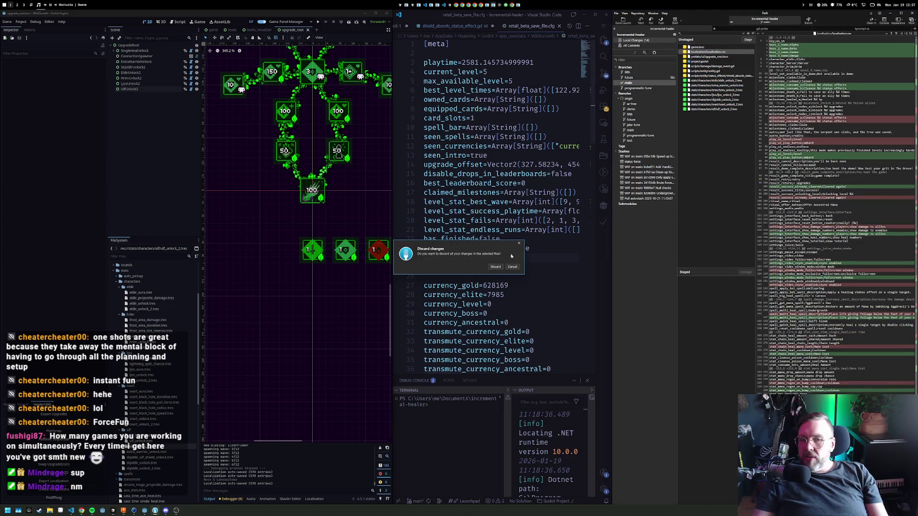
pyautogui.press('Return')
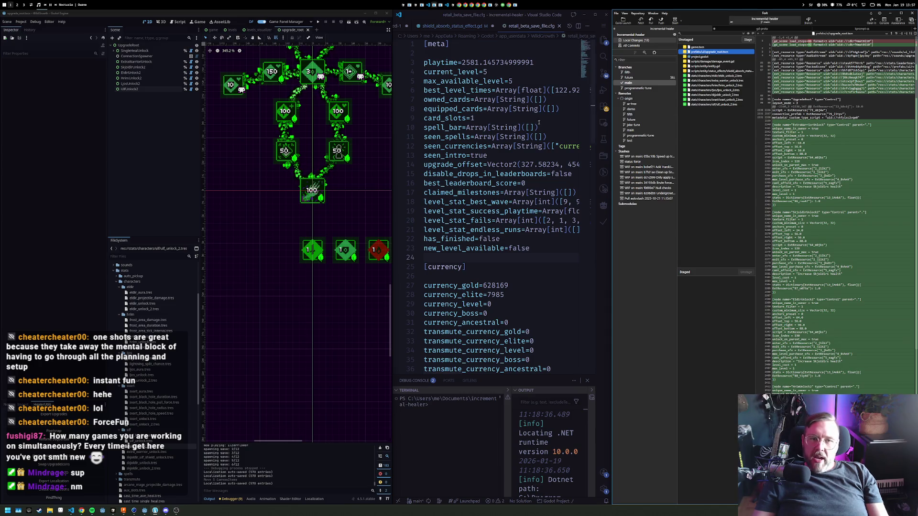
pyautogui.click(484, 100)
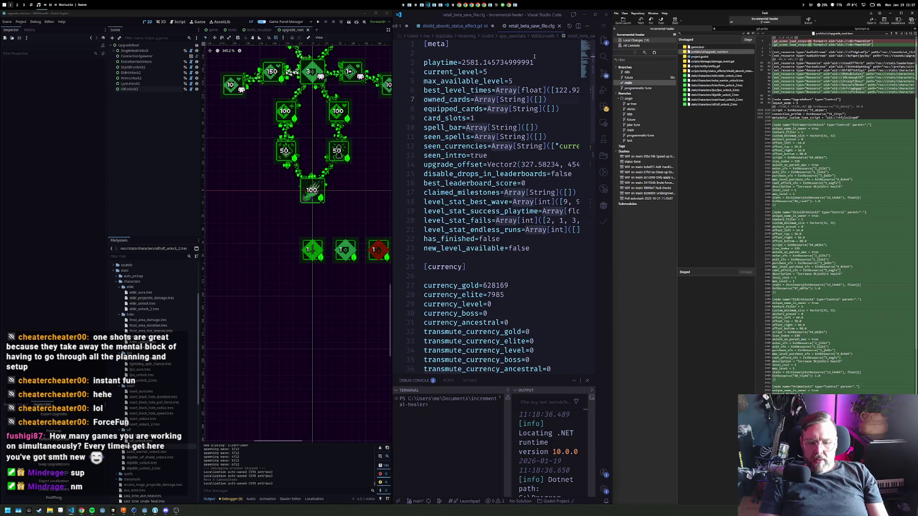
# Open localization.csv through the quick file search for 'local'
pyautogui.hotkey('ctrl', 'p')
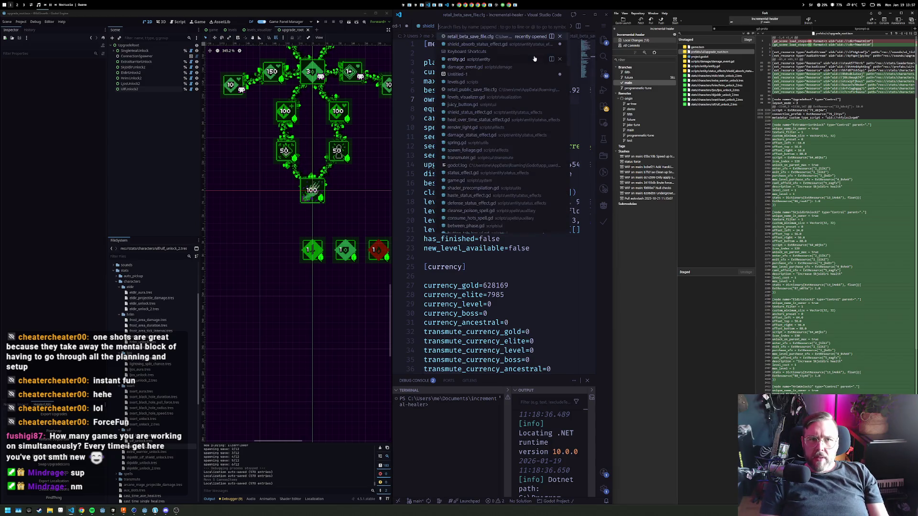
pyautogui.write('localis')
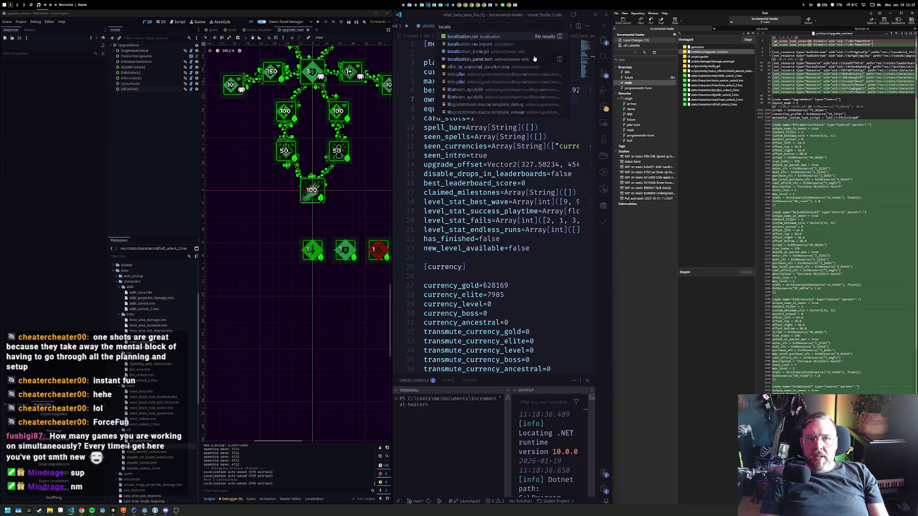
pyautogui.press('Return')
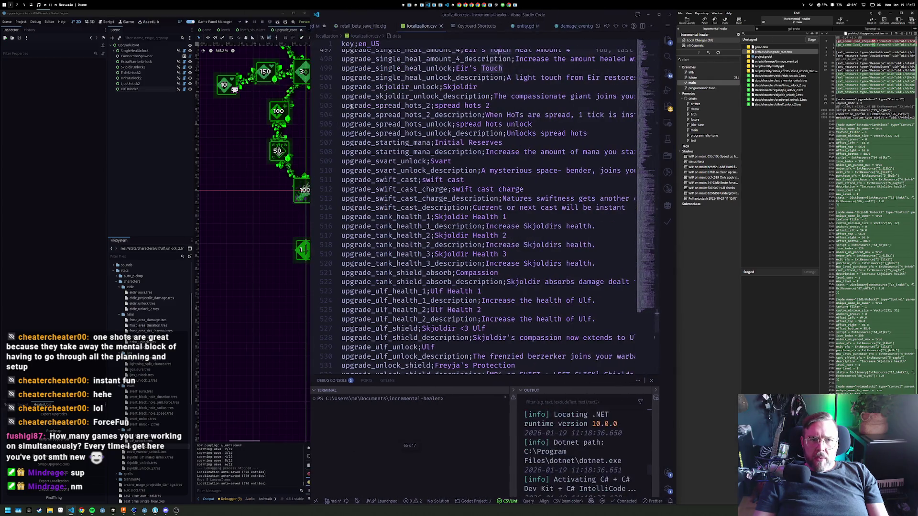
pyautogui.click(410, 143)
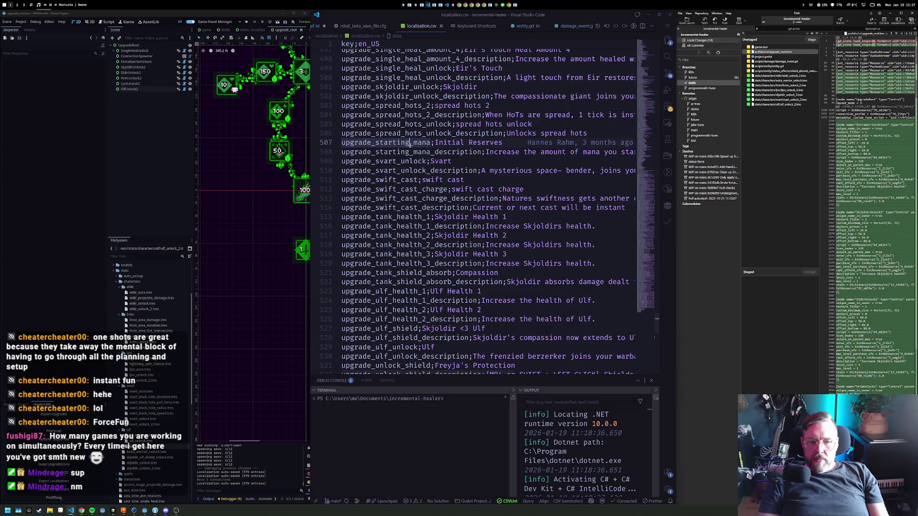
# Add an upgrade_ulf_unlock_2 entry named "Ulf's Brother"
pyautogui.press('Down')
pyautogui.press('Down')
pyautogui.press('Down')
pyautogui.press('Down')
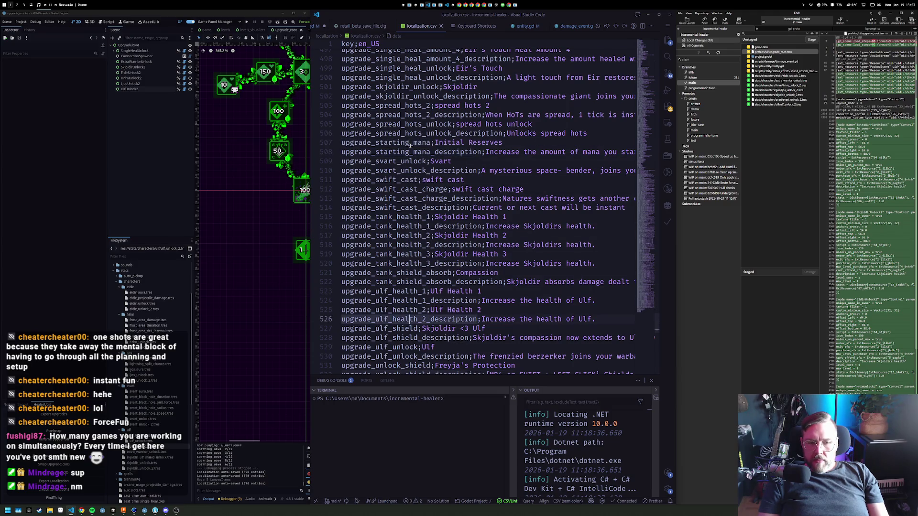
pyautogui.hotkey('shift', 'alt', 'Down')
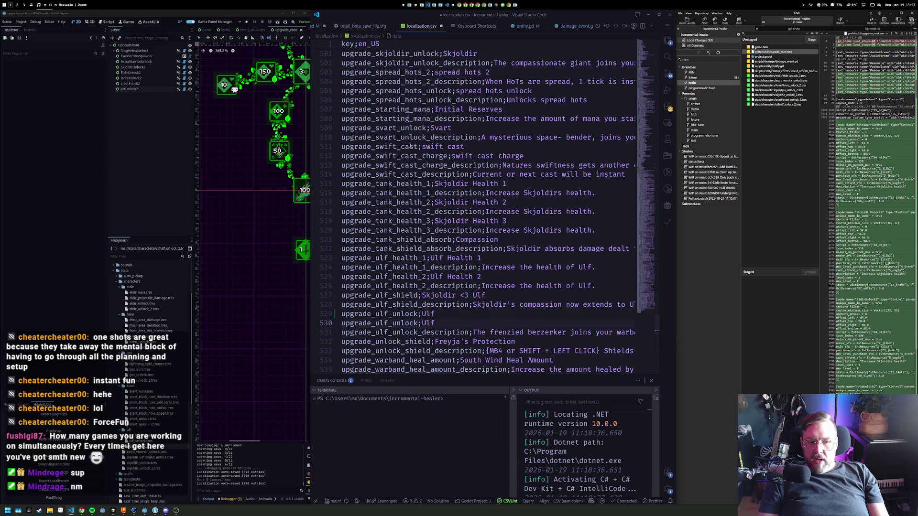
pyautogui.write('_2')
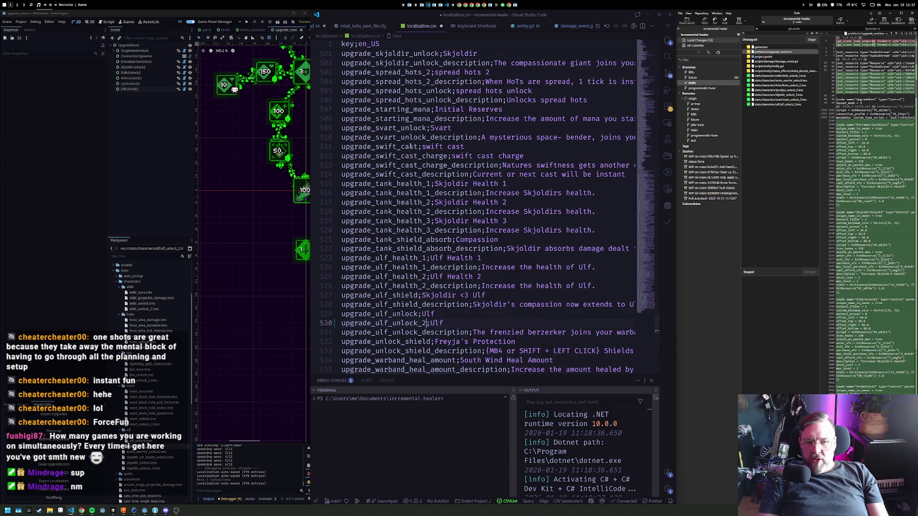
pyautogui.press('End')
pyautogui.write("'s")
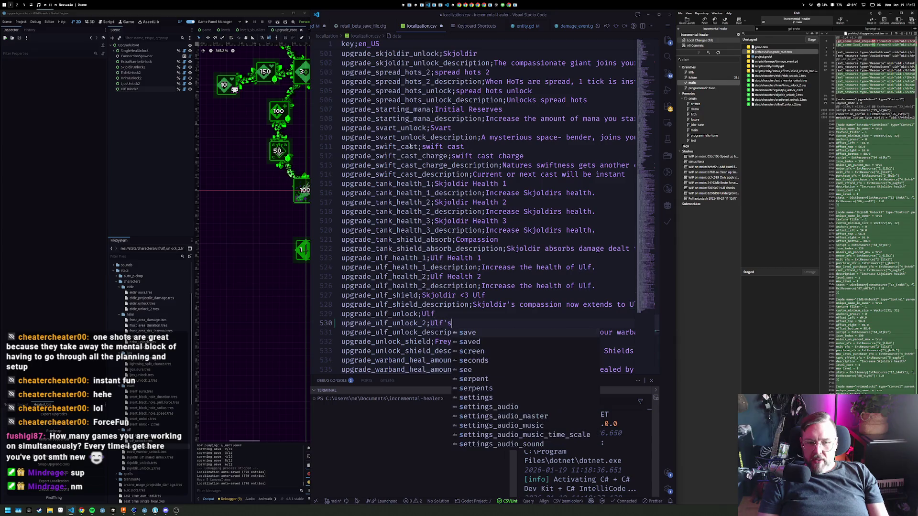
pyautogui.write(' Brother')
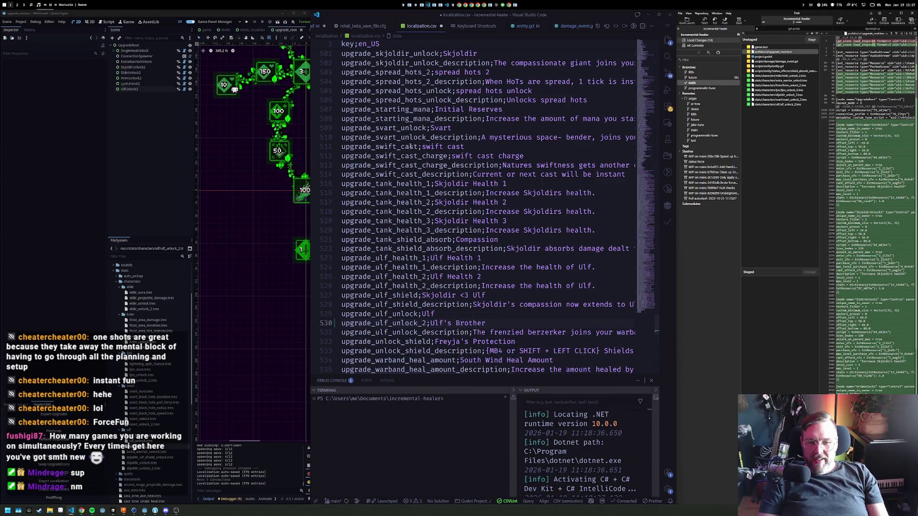
pyautogui.hotkey('alt', 'Down')
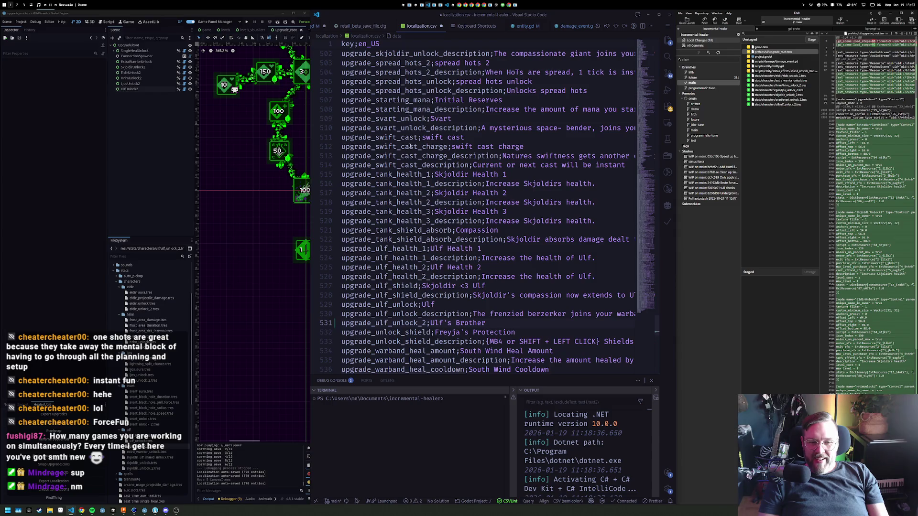
# Add the matching Ulf second-unlock description line reading "Ulfbro"
pyautogui.hotkey('shift', 'alt', 'Down')
pyautogui.hotkey('alt', 'Down')
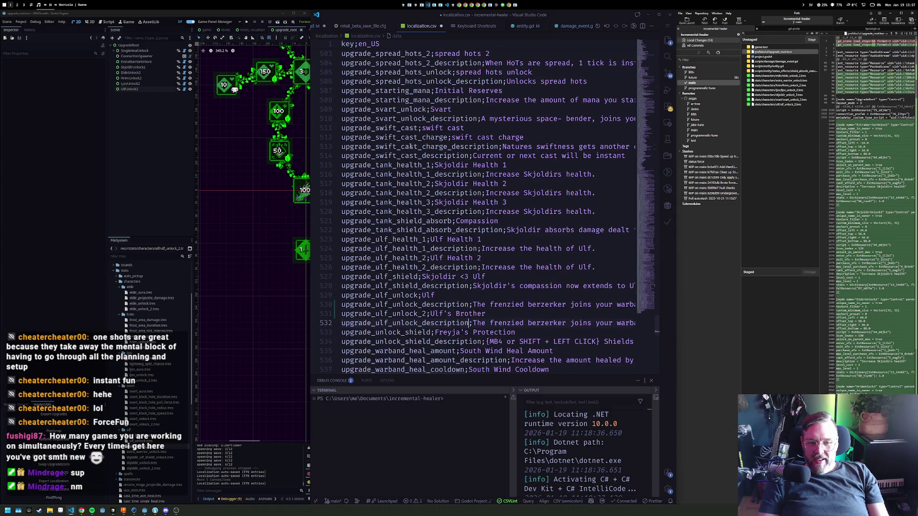
pyautogui.press('End')
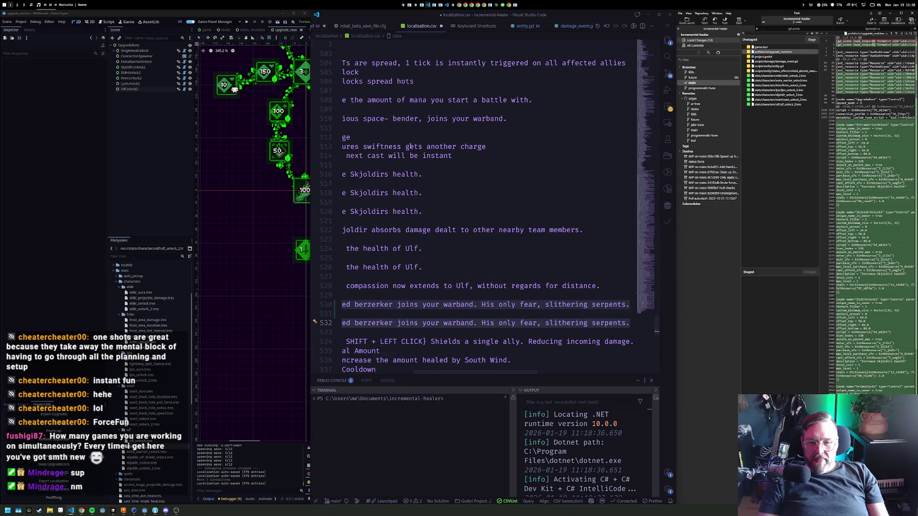
pyautogui.hotkey('ctrl', 'BackSpace')
pyautogui.hotkey('ctrl', 'BackSpace')
pyautogui.hotkey('ctrl', 'BackSpace')
pyautogui.write('Ulfbro')
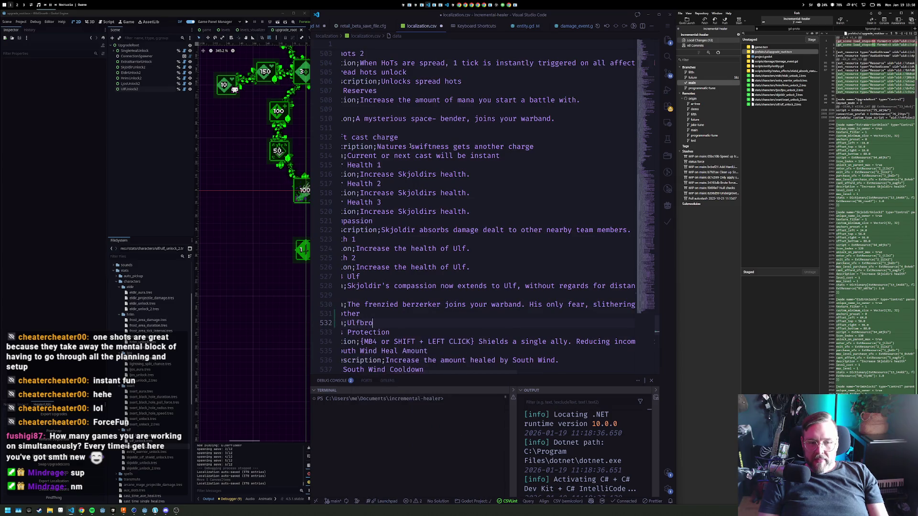
pyautogui.press('Home')
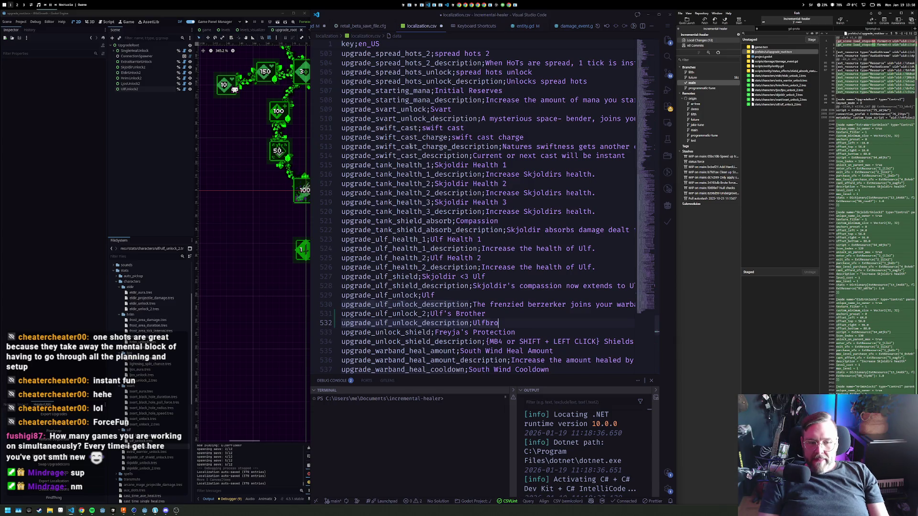
pyautogui.press('Down')
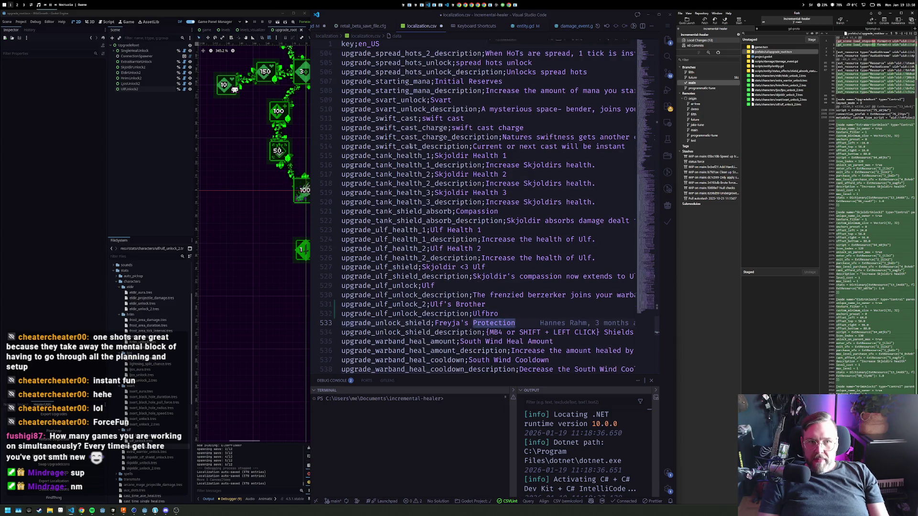
# Start a search in localization.csv for 'unlock', fixing the typo
pyautogui.hotkey('ctrl', 'f')
pyautogui.write('unlcok')
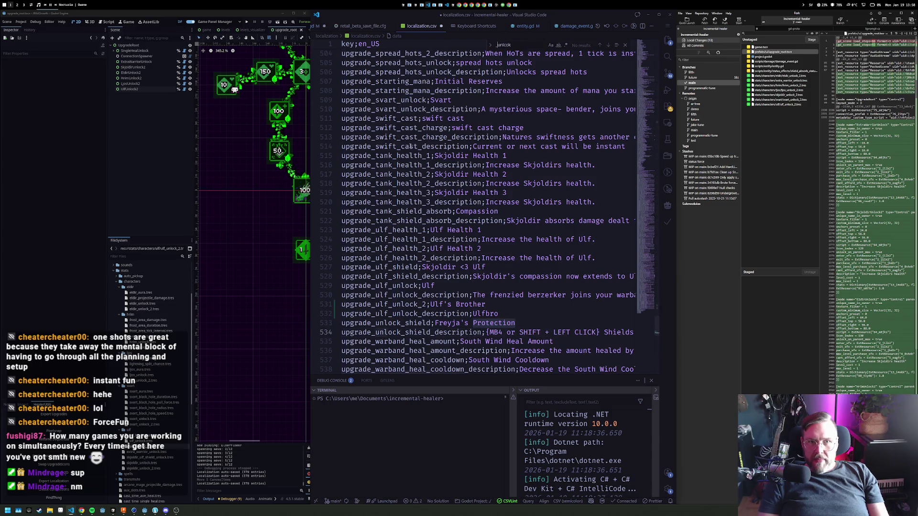
pyautogui.press('BackSpace')
pyautogui.press('BackSpace')
pyautogui.press('BackSpace')
# Step through the _unlock search matches in localization.csv
pyautogui.write('ock')
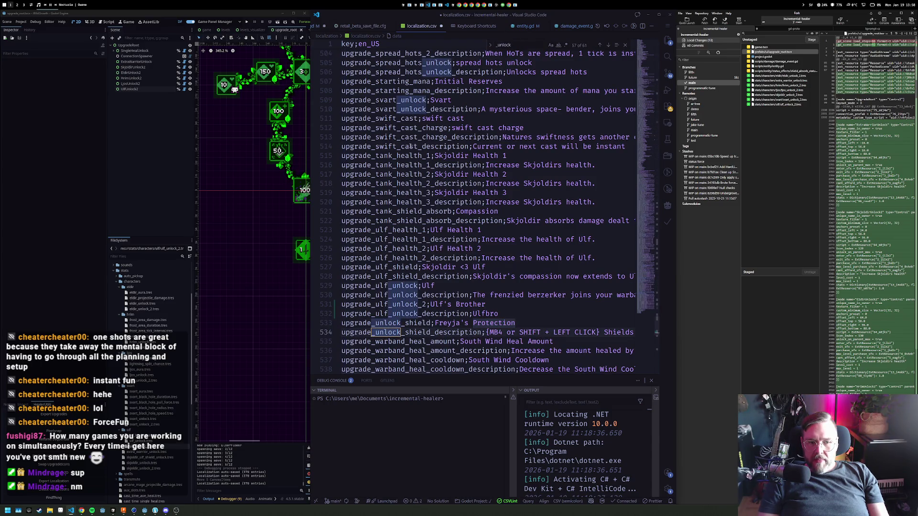
pyautogui.press('Return')
pyautogui.press('Return')
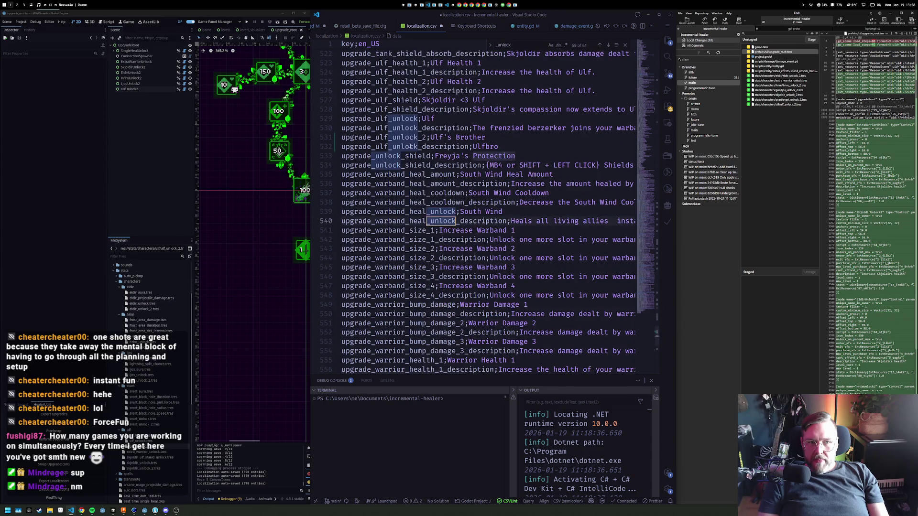
pyautogui.press('Return')
pyautogui.press('Return')
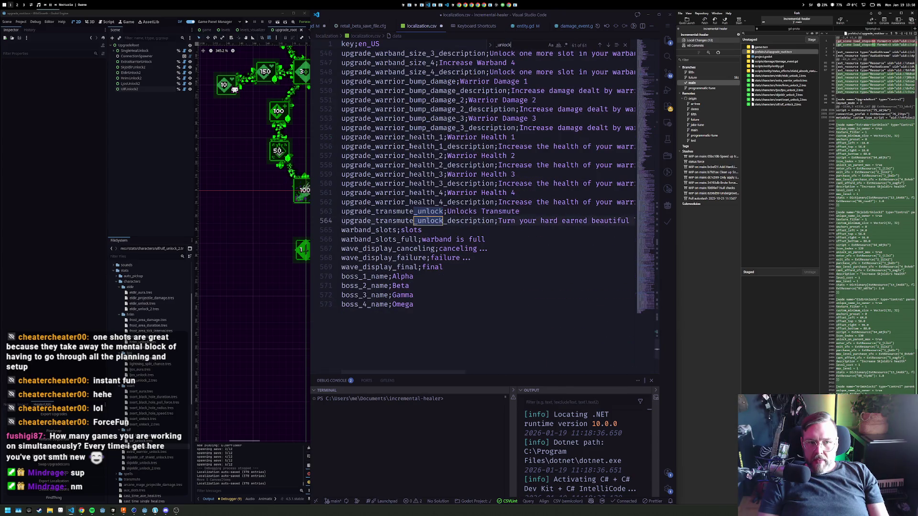
pyautogui.press('Return')
pyautogui.press('Return')
pyautogui.press('Return')
pyautogui.press('Return')
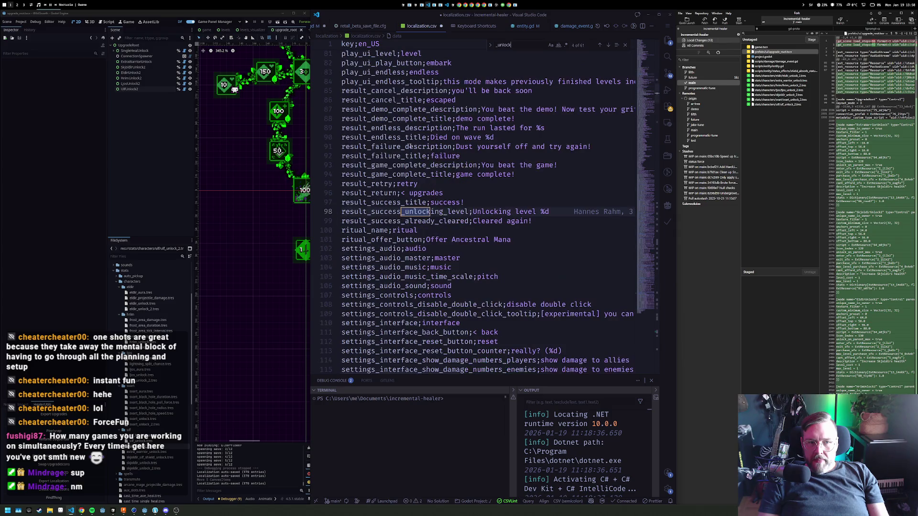
# Search for eldir_ to reach the upgrade_eldir entries, then close the search
pyautogui.hotkey('ctrl', 'a')
pyautogui.write('eldir')
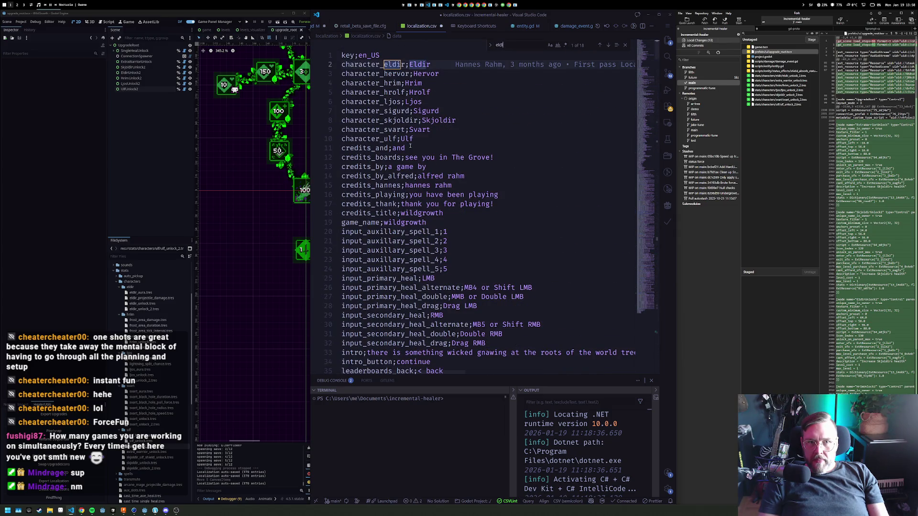
pyautogui.write('_')
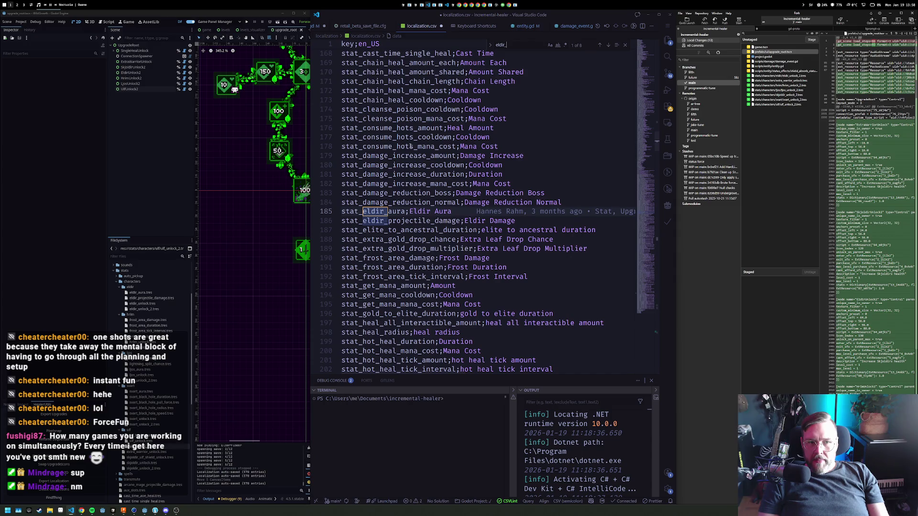
pyautogui.press('Return')
pyautogui.press('Return')
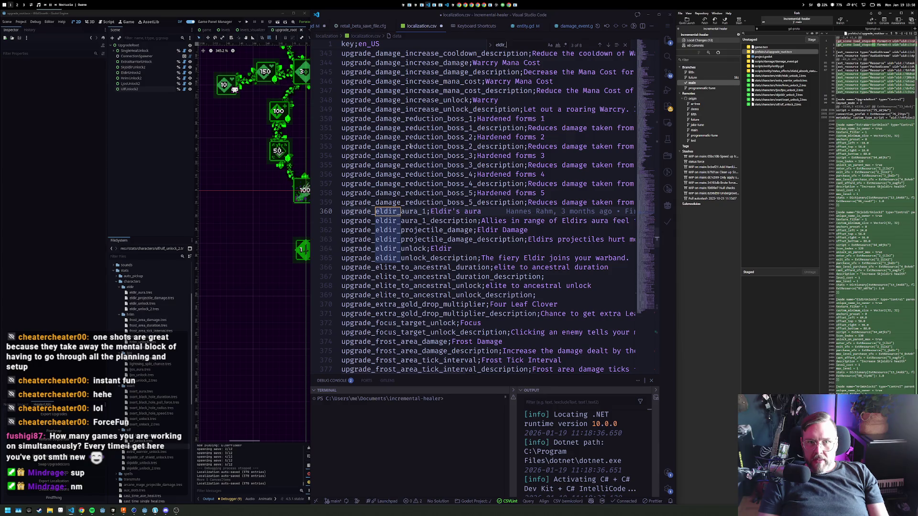
pyautogui.press('Escape')
# Duplicate the Eldir unlock lines as upgrade_eldir_unlock_2 with a brother name and _2 description
pyautogui.press('Down')
pyautogui.press('Down')
pyautogui.press('Down')
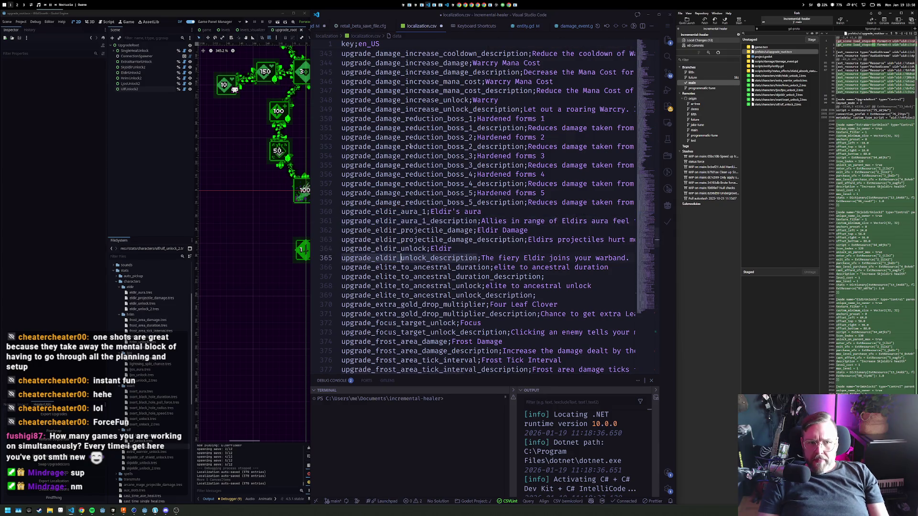
pyautogui.press('Home')
pyautogui.hotkey('ctrl', 'v')
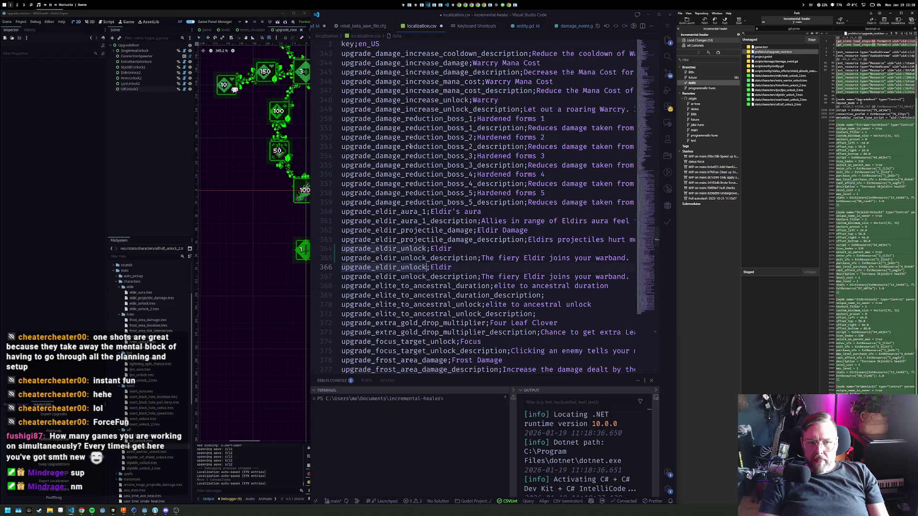
pyautogui.write('_2')
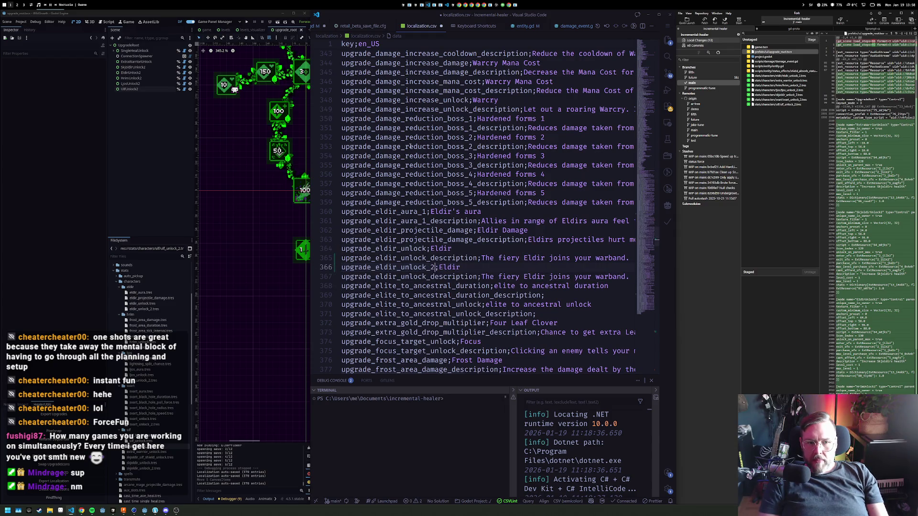
pyautogui.press('Down')
pyautogui.hotkey('ctrl', 'Right')
pyautogui.write('_2')
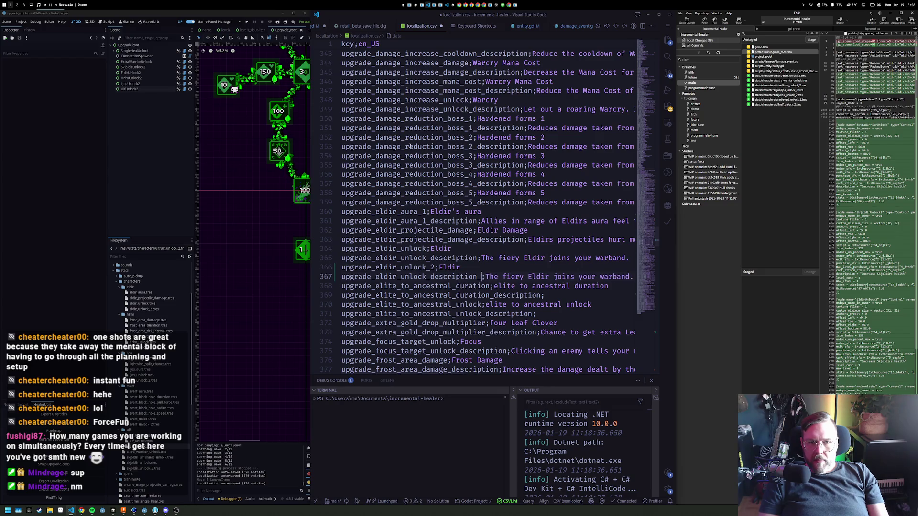
pyautogui.press('End')
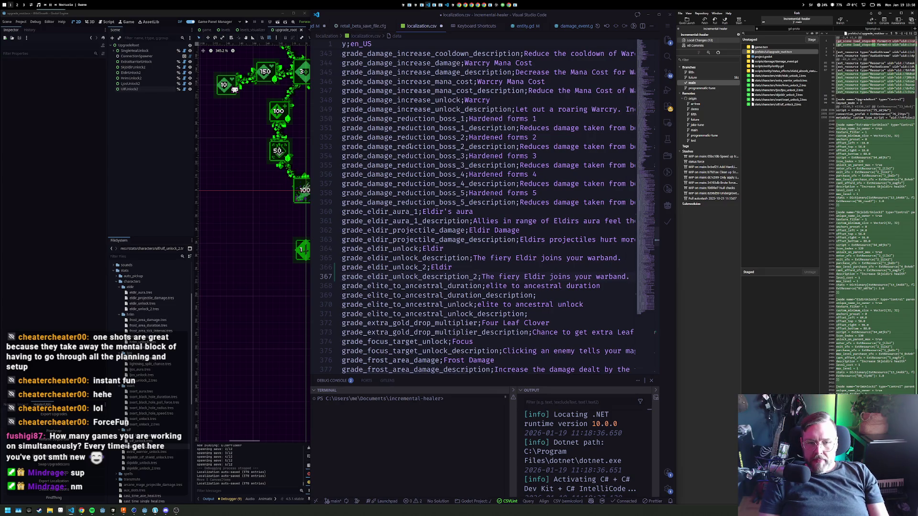
pyautogui.press('Up')
pyautogui.write('s bro')
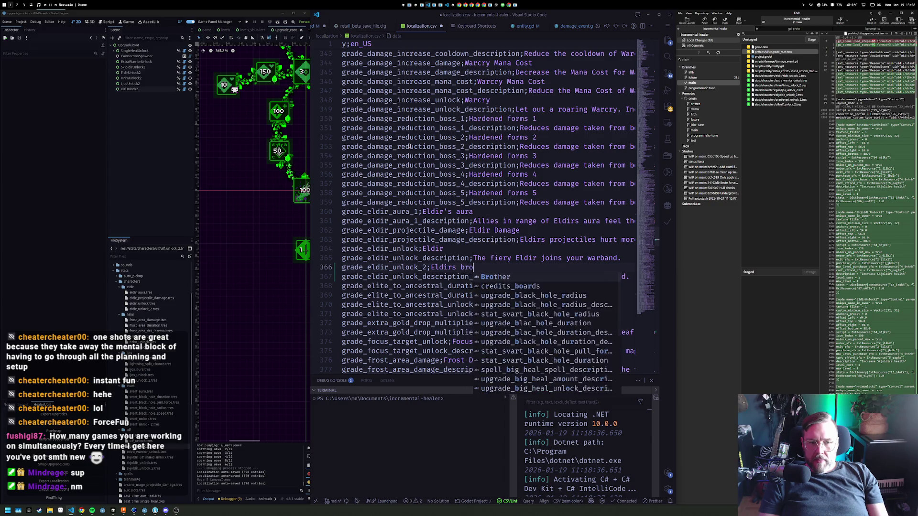
pyautogui.write('ther')
pyautogui.press('Home')
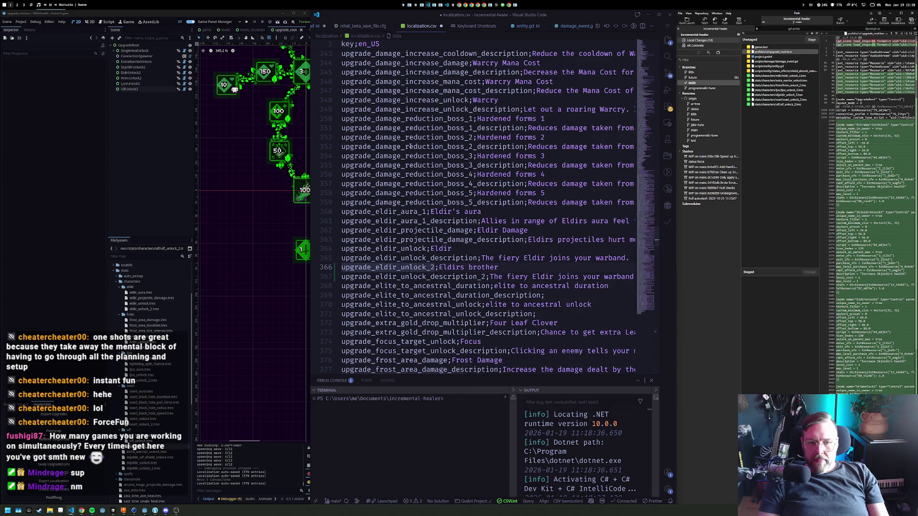
# Duplicate the two Hrim unlock lines and add _2 suffixes to their keys
pyautogui.press('Down')
pyautogui.press('Down')
pyautogui.press('Down')
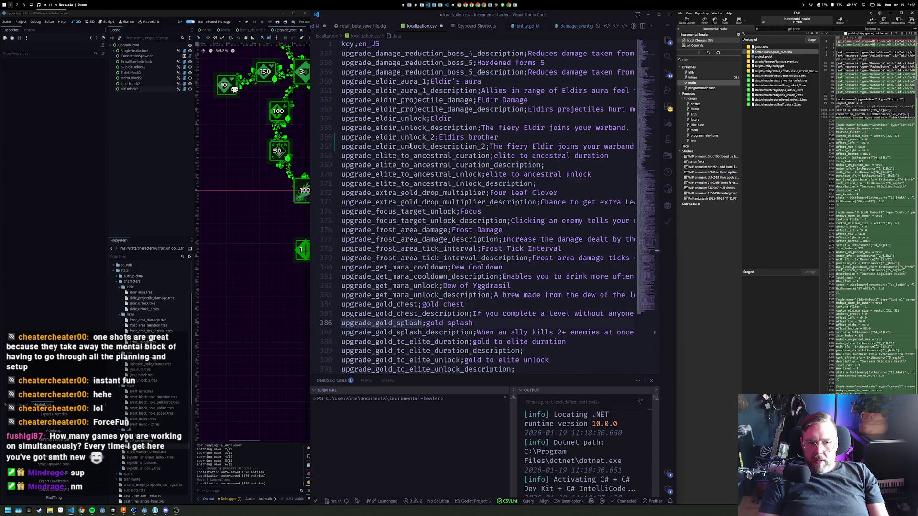
pyautogui.press('Up')
pyautogui.press('Up')
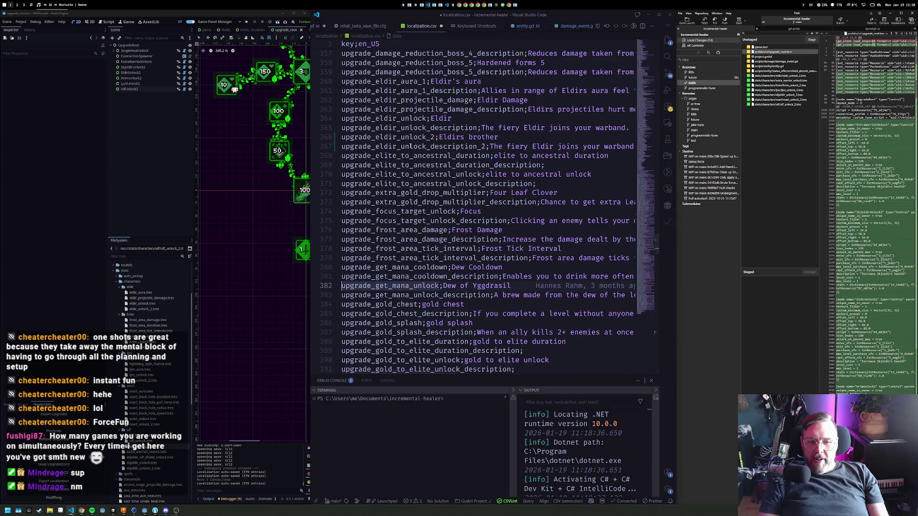
pyautogui.press('Down')
pyautogui.press('Down')
pyautogui.press('Down')
pyautogui.press('Down')
pyautogui.press('Down')
pyautogui.press('Down')
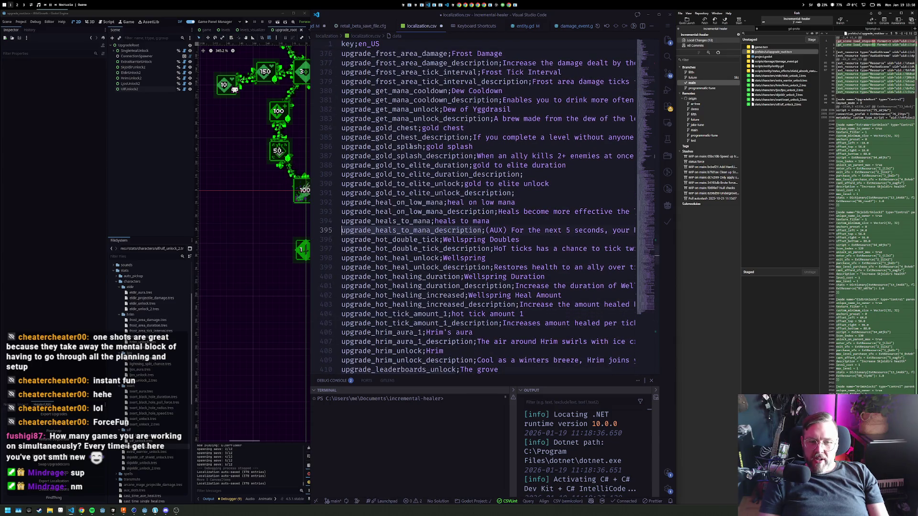
pyautogui.press('Up')
pyautogui.press('Up')
pyautogui.press('End')
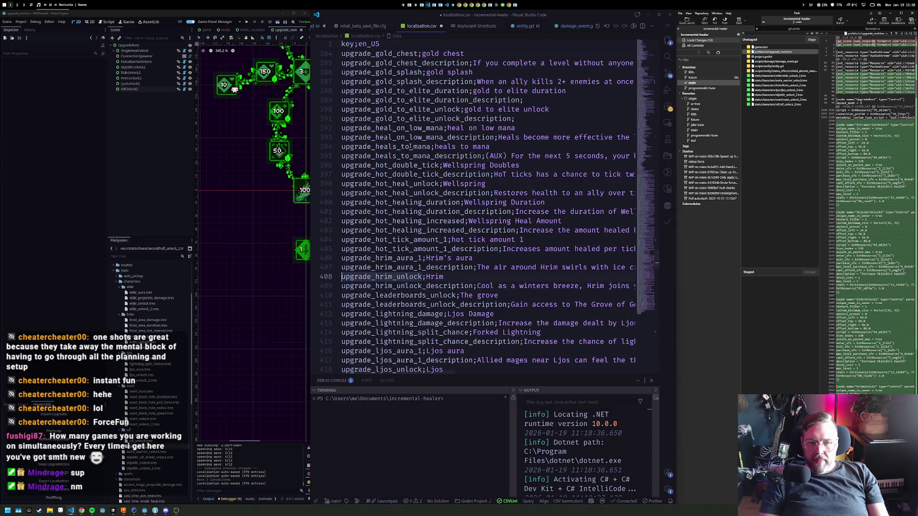
pyautogui.hotkey('shift', 'Up')
pyautogui.hotkey('shift', 'alt', 'Down')
pyautogui.press('Left')
pyautogui.press('Left')
pyautogui.press('Left')
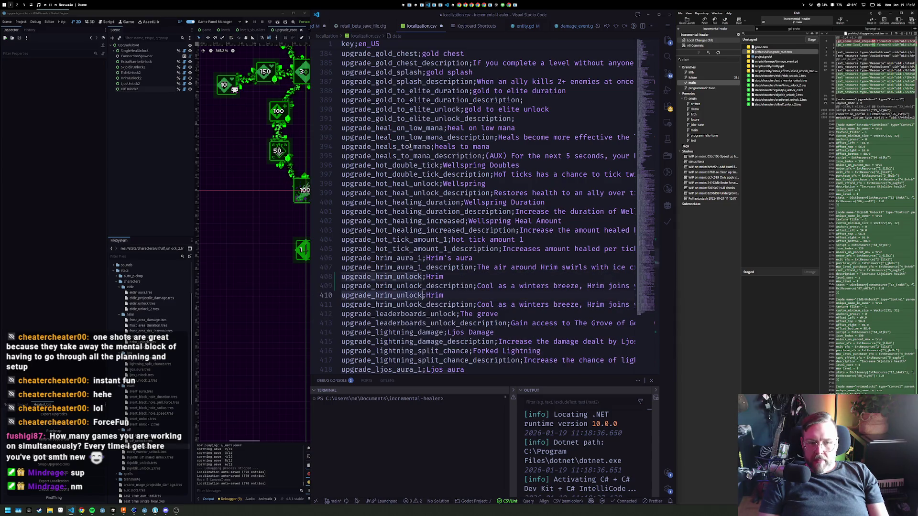
pyautogui.write('_2')
pyautogui.press('Down')
pyautogui.hotkey('ctrl', 'Right')
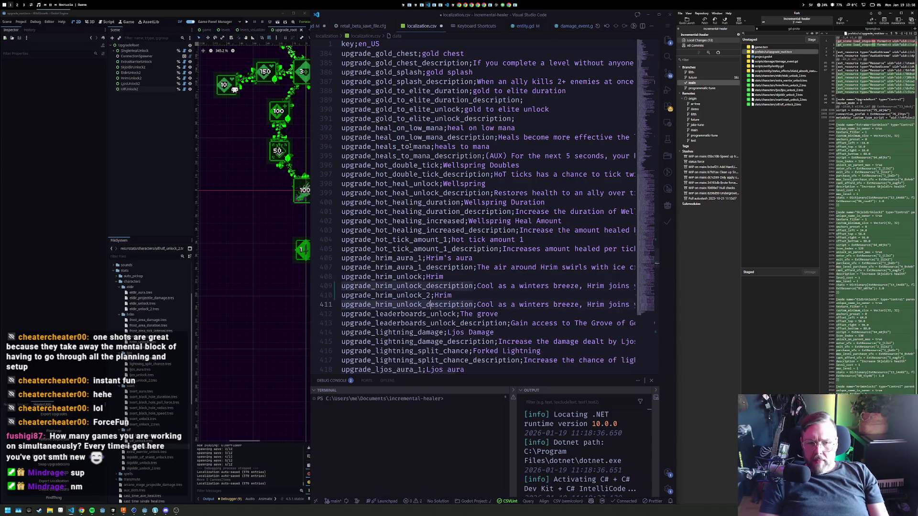
pyautogui.write('_2')
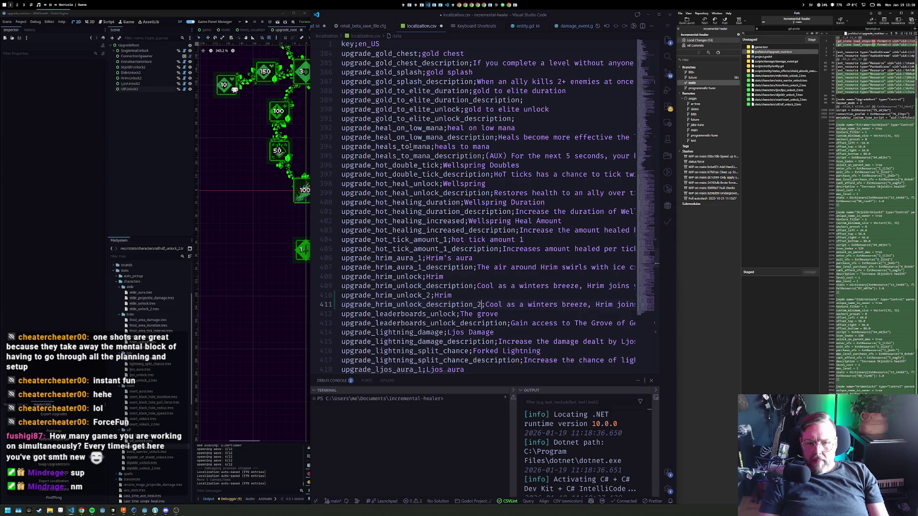
pyautogui.press('Up')
# Name the Hrim second unlock "Hrim's brother" and save localization.csv
pyautogui.write('s brother')
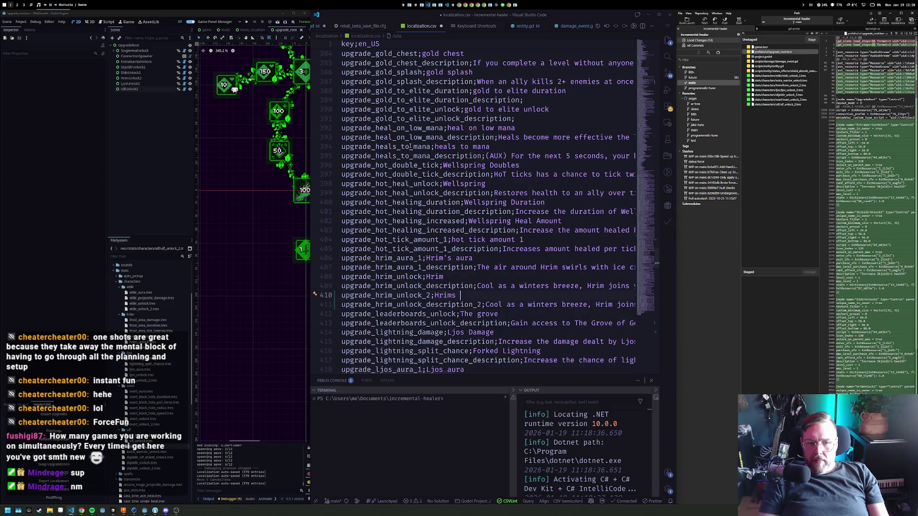
pyautogui.press('Escape')
pyautogui.hotkey('ctrl', 'Left')
pyautogui.hotkey('ctrl', 'Left')
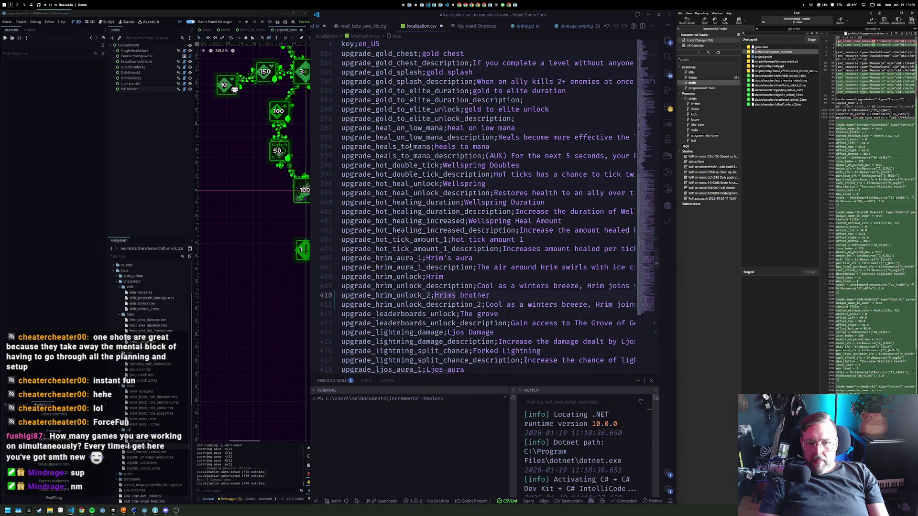
pyautogui.press('Right')
pyautogui.press('Right')
pyautogui.press('Right')
pyautogui.write("'")
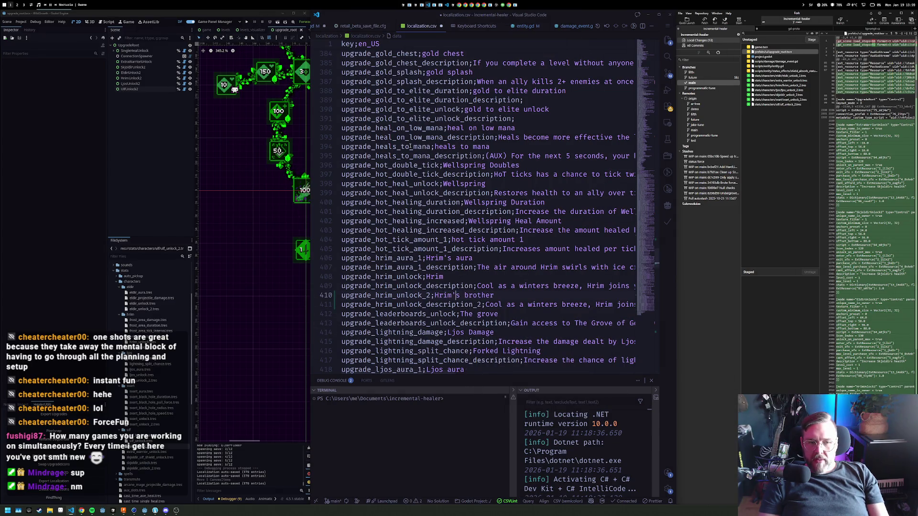
pyautogui.hotkey('ctrl', 's')
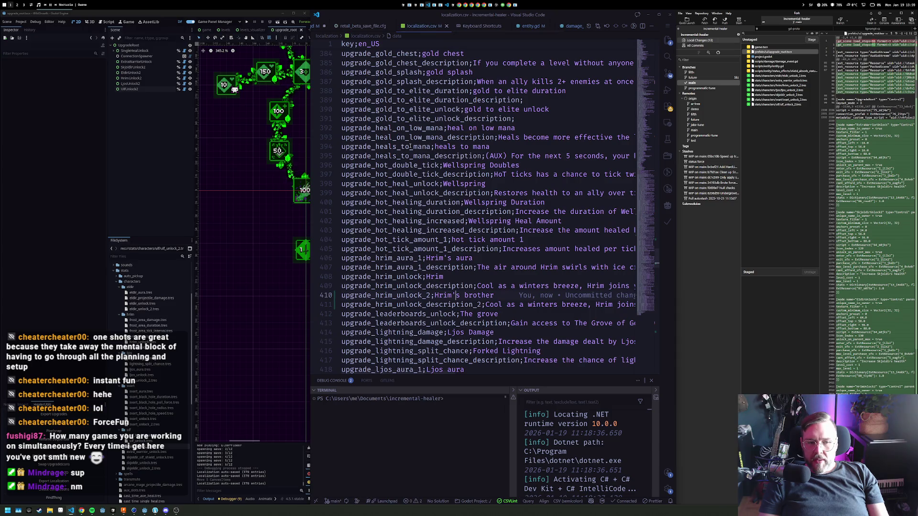
# Add upgrade_ljos_unlock_2 "Ljos' Brother" with its _2 description, undoing a stray autocompletion
pyautogui.press('Down')
pyautogui.press('Down')
pyautogui.press('Down')
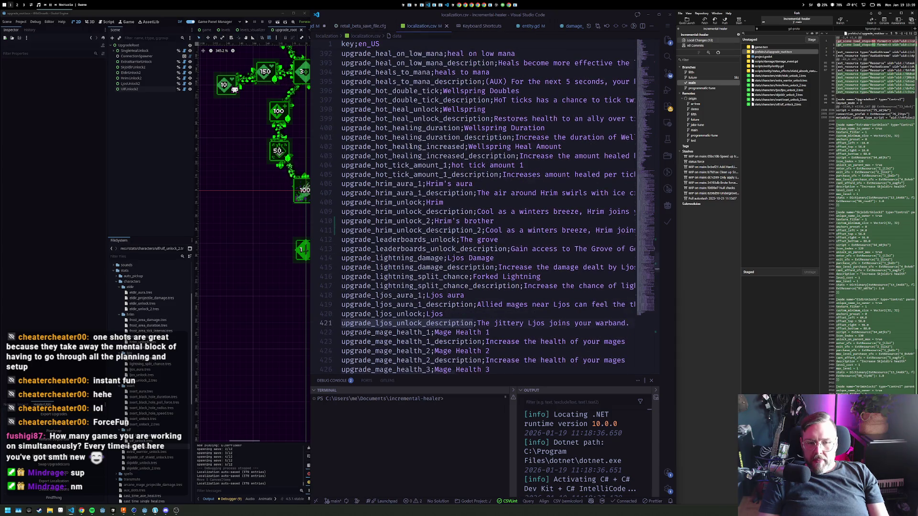
pyautogui.scroll(-2, 410, 146)
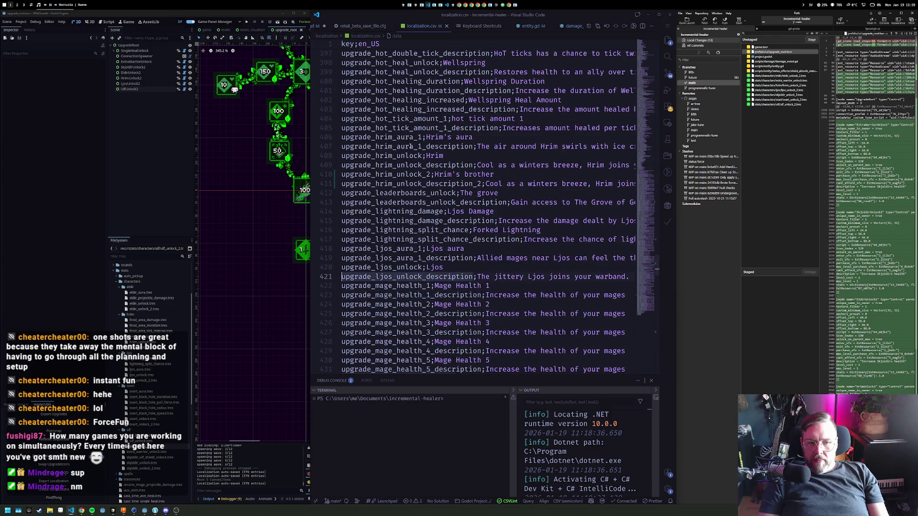
pyautogui.hotkey('shift', 'Up')
pyautogui.hotkey('shift', 'alt', 'Down')
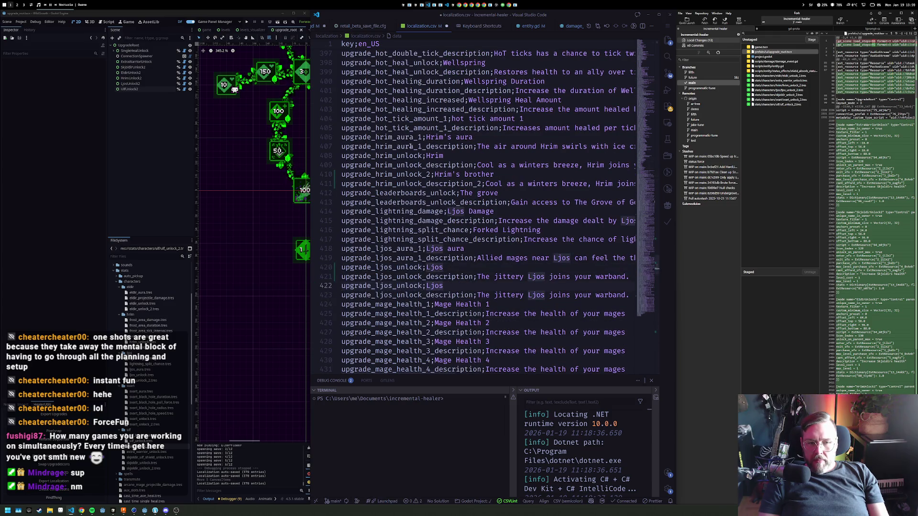
pyautogui.write("' Brother")
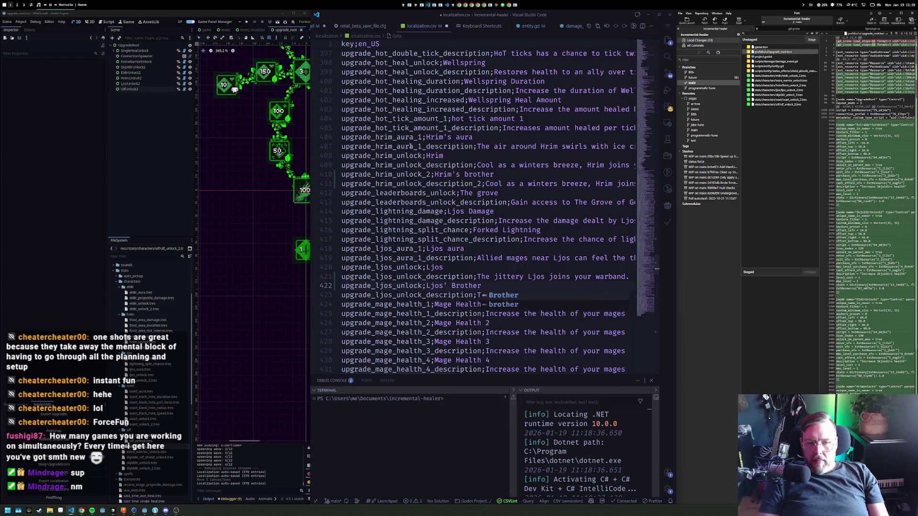
pyautogui.press('Escape')
pyautogui.press('Home')
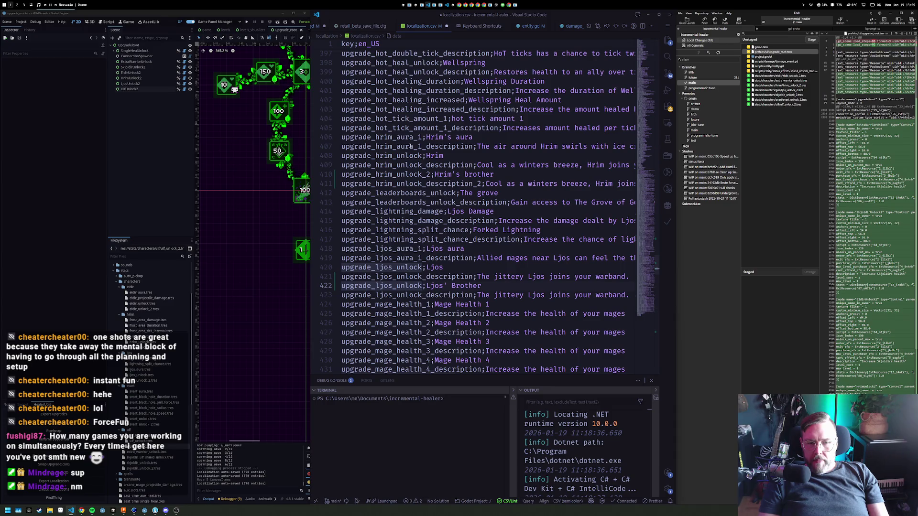
pyautogui.hotkey('ctrl', 'Right')
pyautogui.write('_')
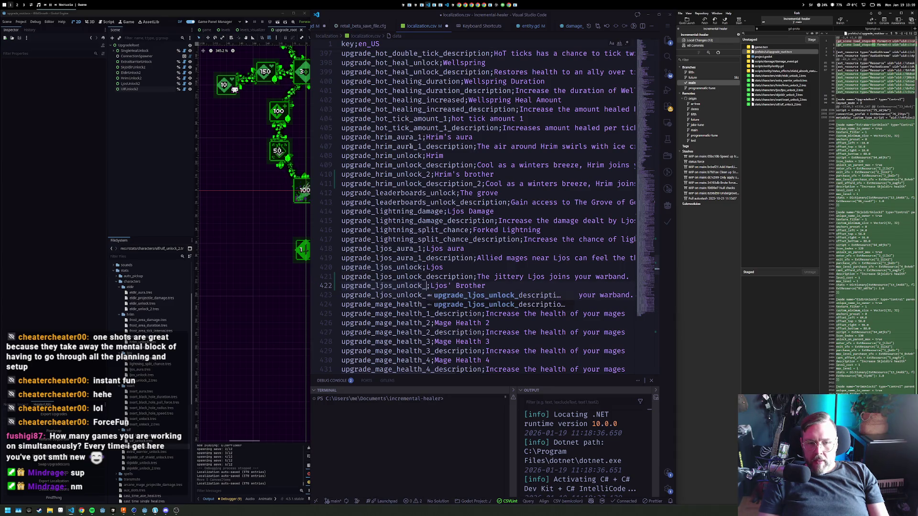
pyautogui.write('2')
pyautogui.hotkey('ctrl', 's')
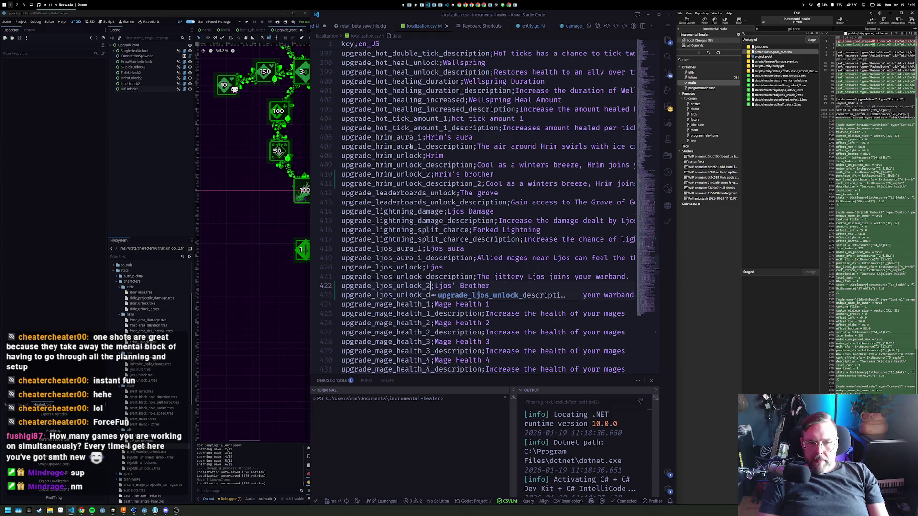
pyautogui.press('Tab')
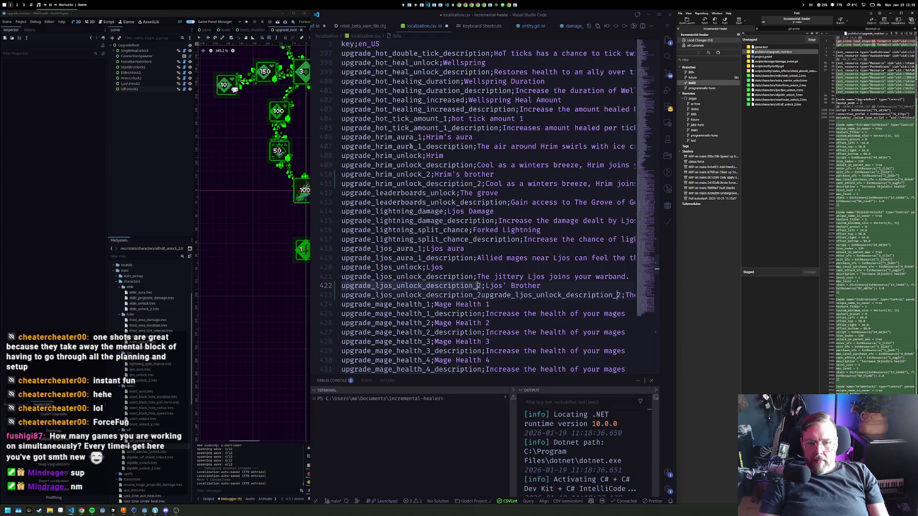
pyautogui.hotkey('ctrl', 'z')
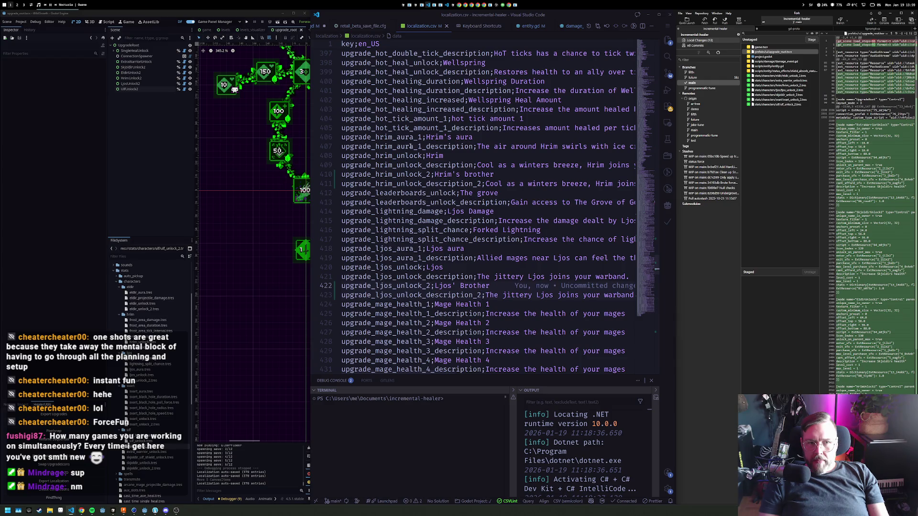
pyautogui.hotkey('ctrl', 'f')
pyautogui.write('eldir')
pyautogui.press('Return')
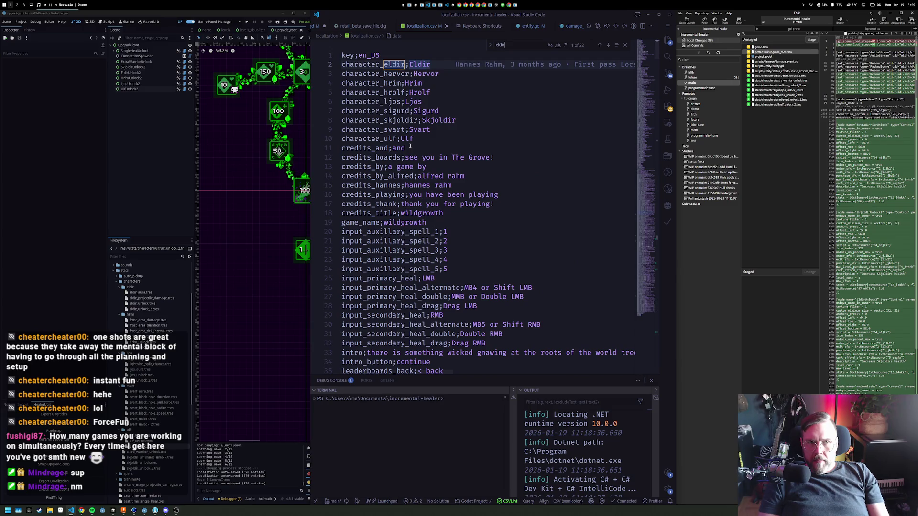
# Widen the Godot editor and bring the character name entries into view
pyautogui.press('Return')
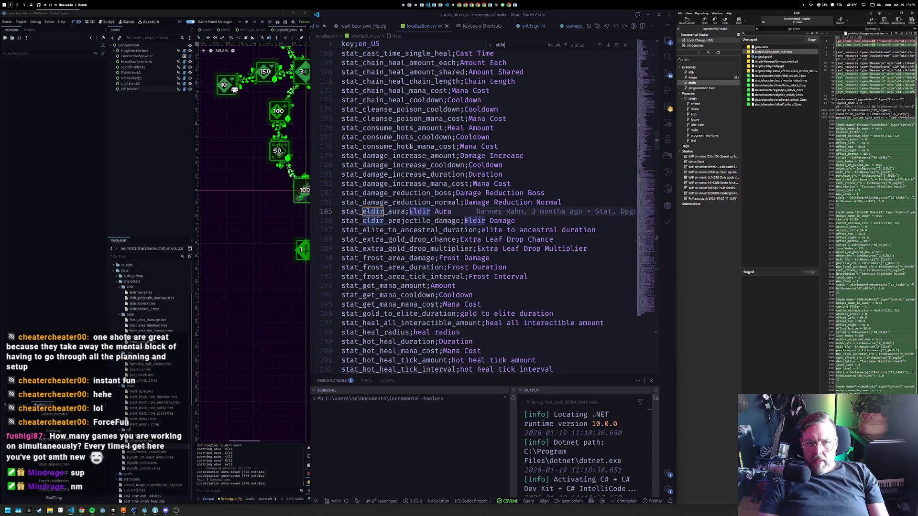
pyautogui.click(427, 109)
pyautogui.scroll(8, 427, 143)
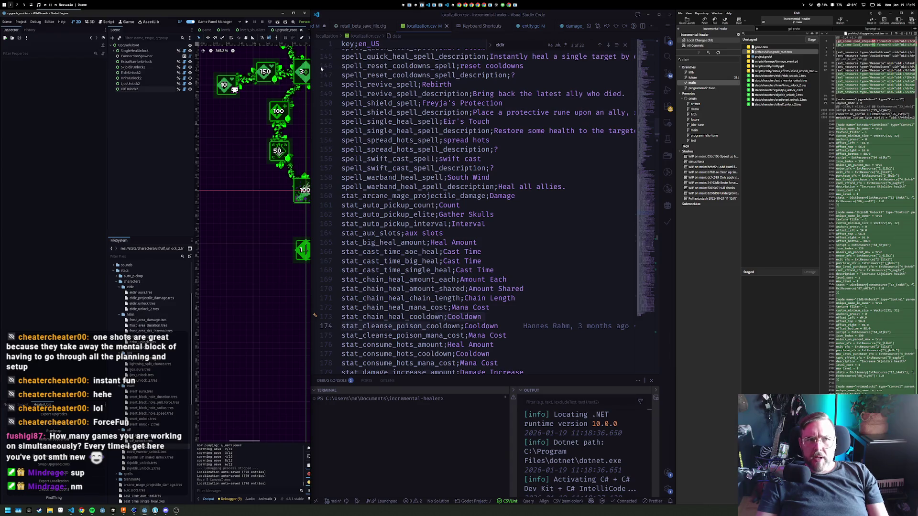
pyautogui.moveTo(311, 64); pyautogui.dragTo(459, 63)
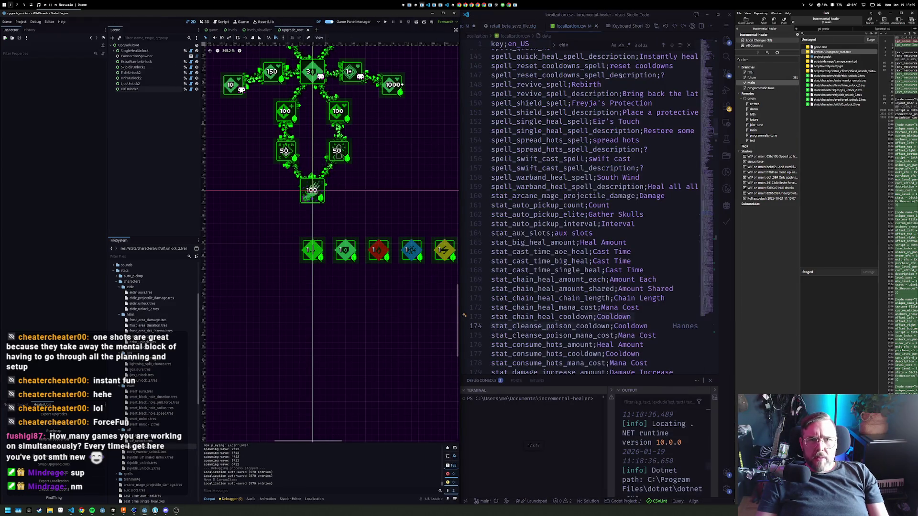
pyautogui.click(708, 49)
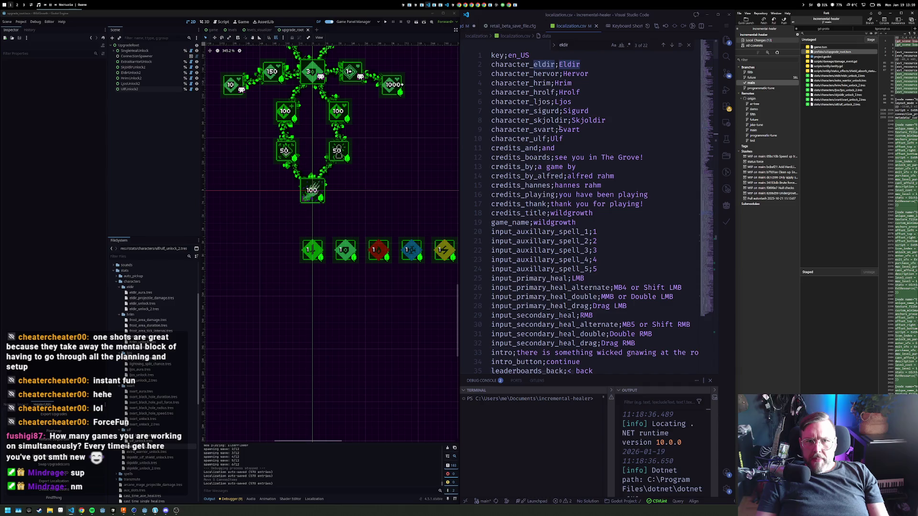
# Paste character_*_2 copies of the seven name lines, move hervor_2 above eldir_2, and save
pyautogui.moveTo(569, 138)
pyautogui.mouseDown()
pyautogui.moveTo(526, 120)
pyautogui.moveTo(491, 64)
pyautogui.mouseUp()
pyautogui.write('character_eldir;Eldir character_hervor;Hervor character_hrim;Hrim character_hrolf;Hrolf character_ljos;Ljos character_sigurd;Sigurd character_skjoldir;Skjoldir character_svart;Svart character_ulf;Ulf character_eldir_2;Eldir character_hervor_2;Hervor character_hrim_2;Hrim character_ljos_2;Ljos character_skjoldir_2;Skjoldir character_svart_2;Svart character_ulf_2;Ulf')
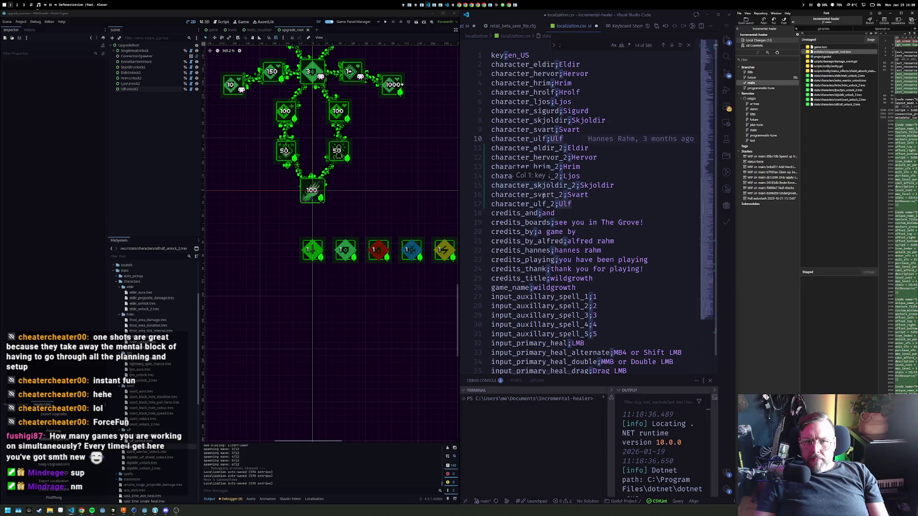
pyautogui.click(582, 208)
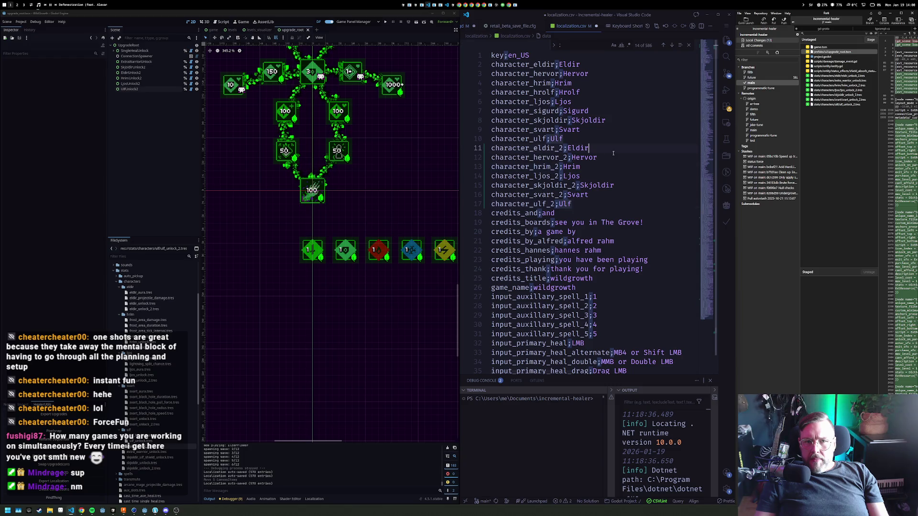
pyautogui.click(589, 157)
pyautogui.hotkey('alt', 'Up')
pyautogui.hotkey('ctrl', 's')
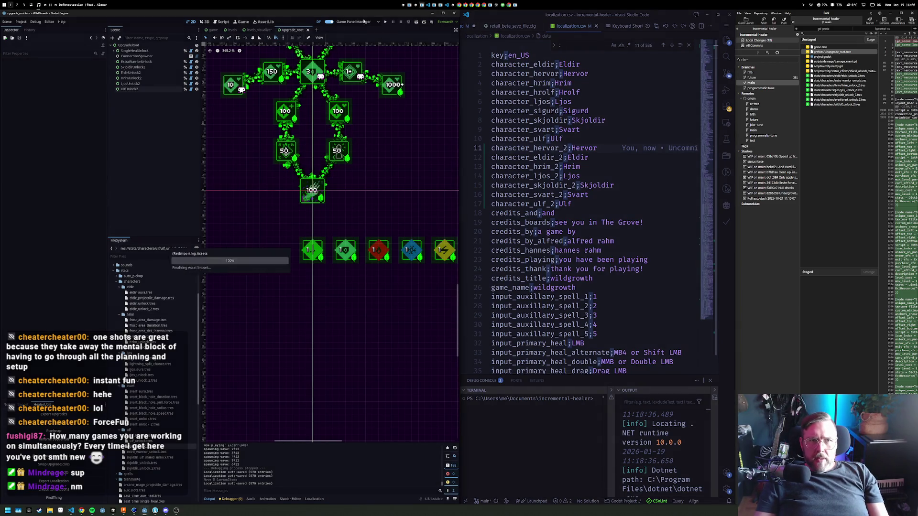
# Inspect the Hervor2 and Svart2 marker nodes in the game scene, then run the project
pyautogui.click(213, 29)
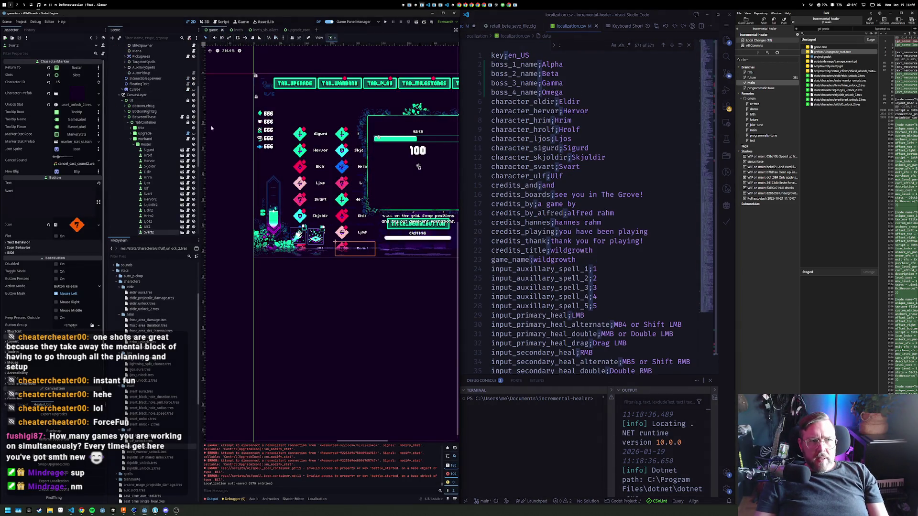
pyautogui.click(302, 157)
pyautogui.click(148, 118)
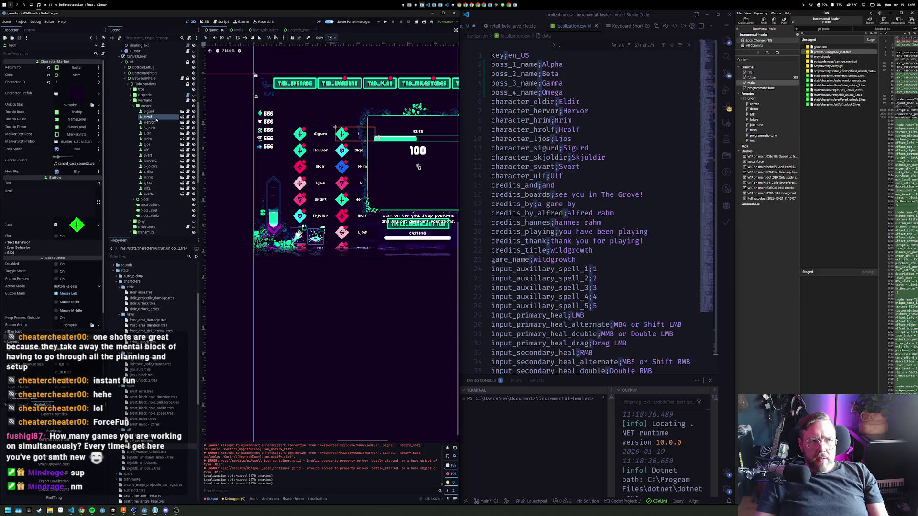
pyautogui.click(158, 161)
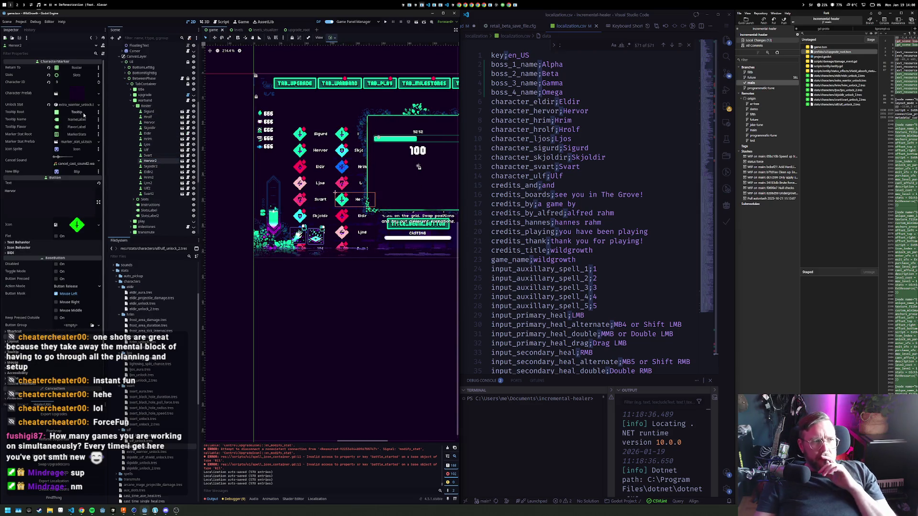
pyautogui.click(156, 193)
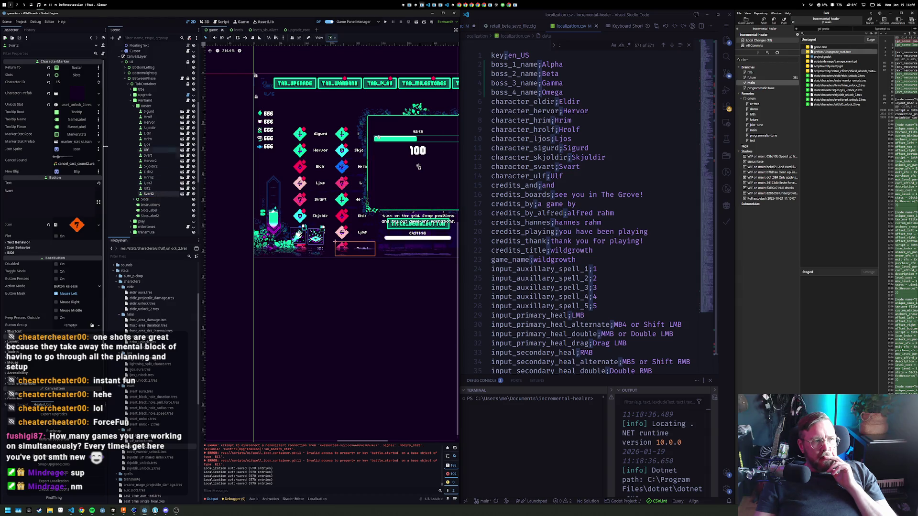
pyautogui.click(382, 23)
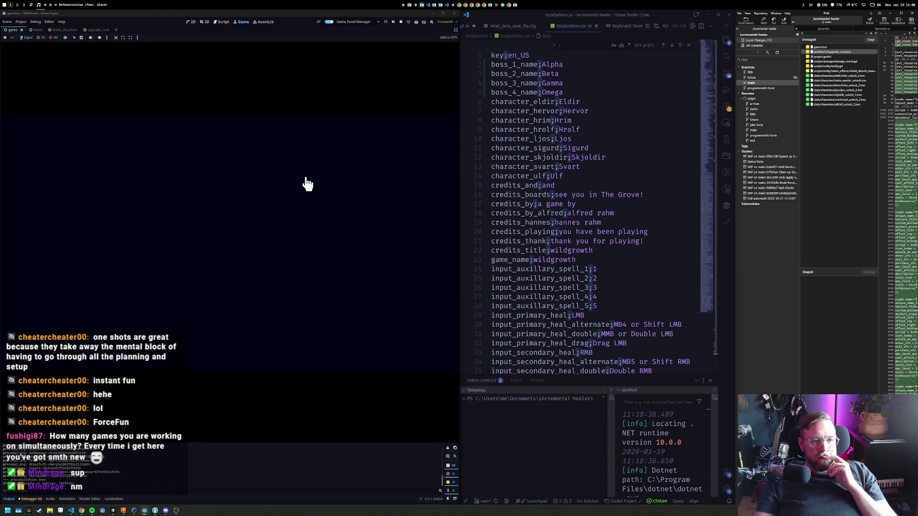
# Open the in-game WARBAND screen and check the character_eldir and character_ljos name lines
pyautogui.click(231, 319)
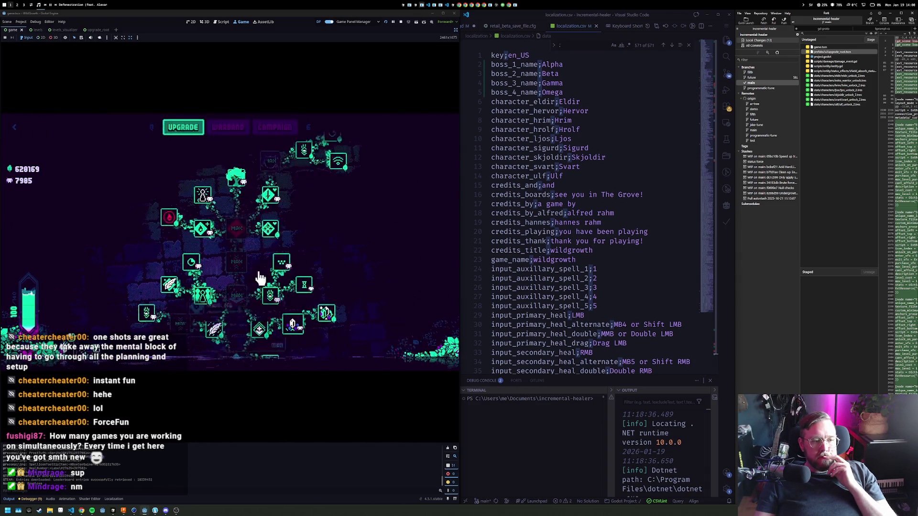
pyautogui.click(236, 129)
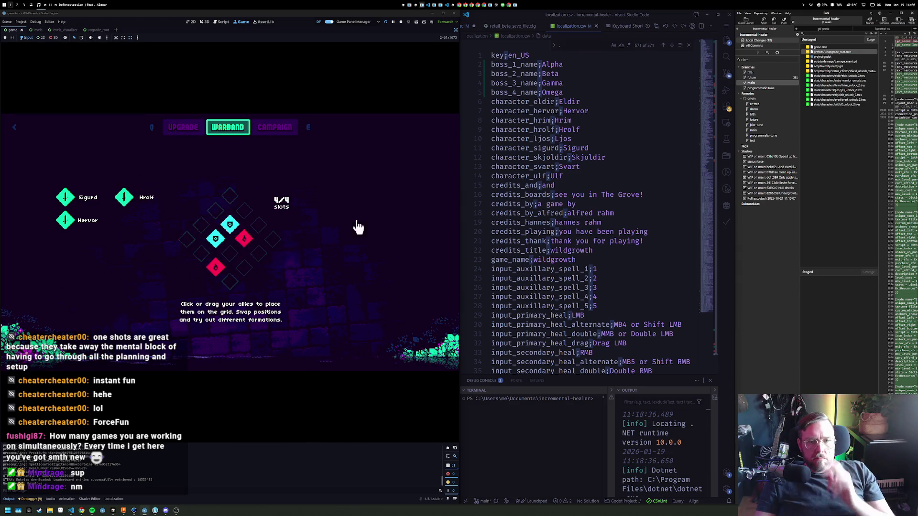
pyautogui.click(592, 102)
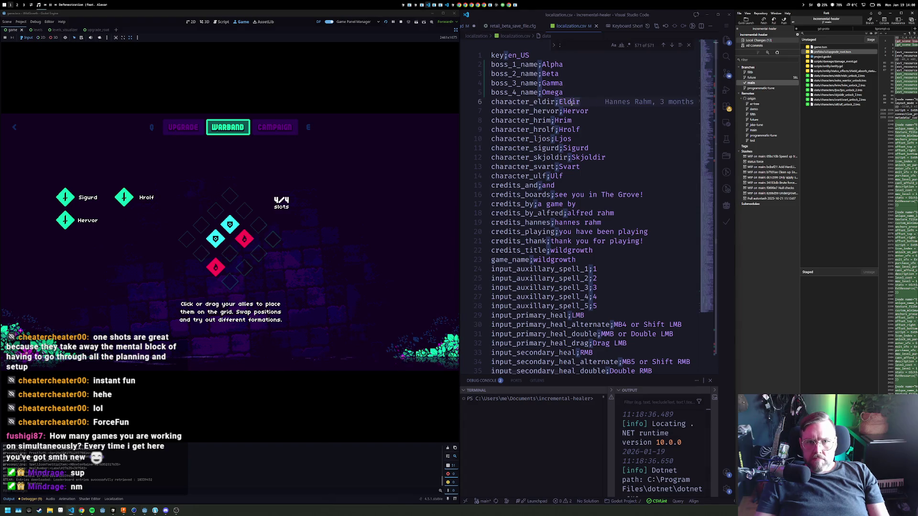
pyautogui.click(593, 139)
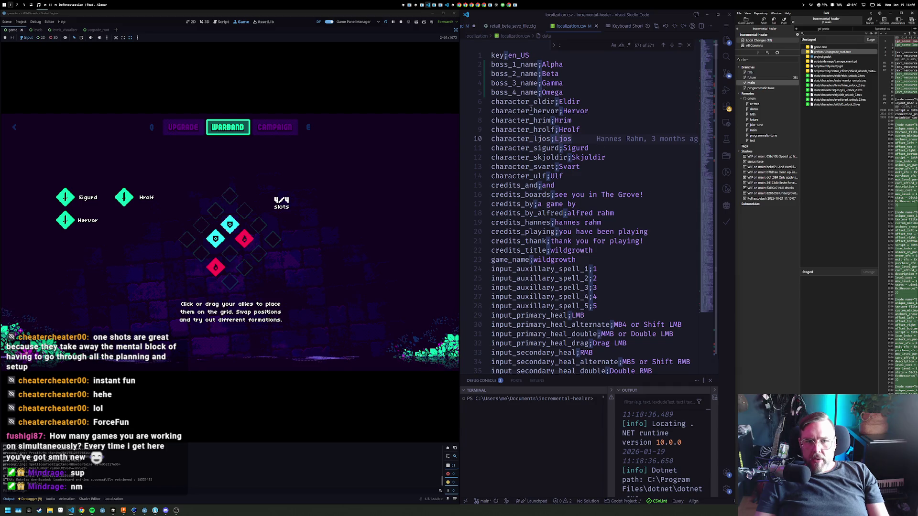
# Stop the game and open the Plugins tab of Project Settings
pyautogui.click(400, 23)
pyautogui.click(21, 21)
pyautogui.click(38, 31)
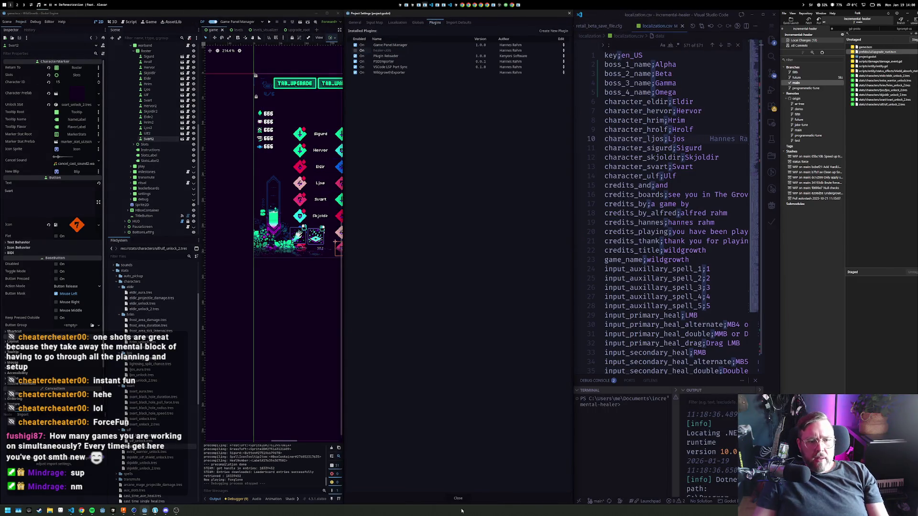
# Close Project Settings and glance through the editor plugin dropdown
pyautogui.press('Escape')
pyautogui.click(381, 22)
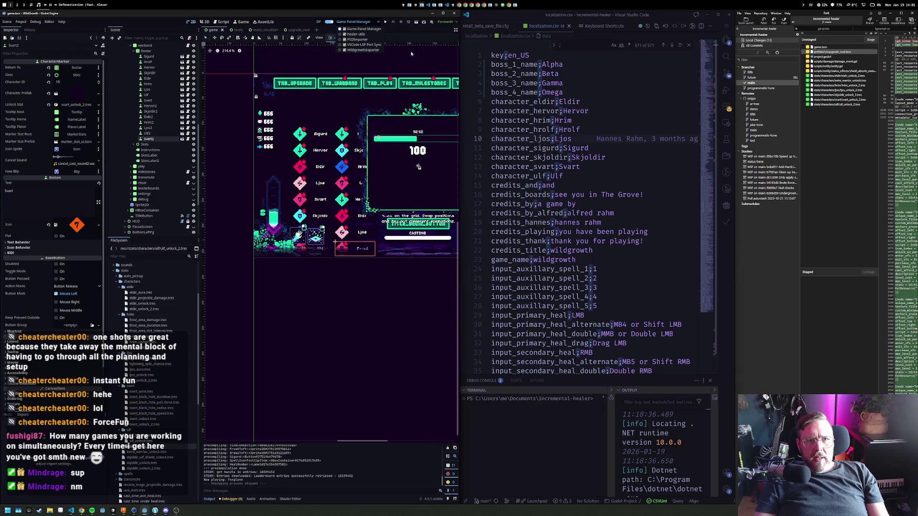
pyautogui.click(647, 104)
# Restore and save the _2 character name lines in localization.csv, then reload the current project
pyautogui.hotkey('ctrl', 'z')
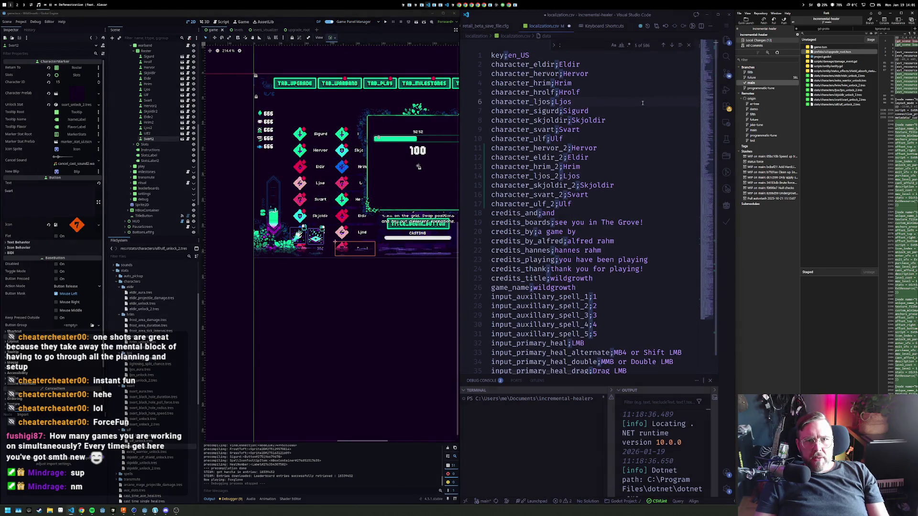
pyautogui.hotkey('ctrl', 's')
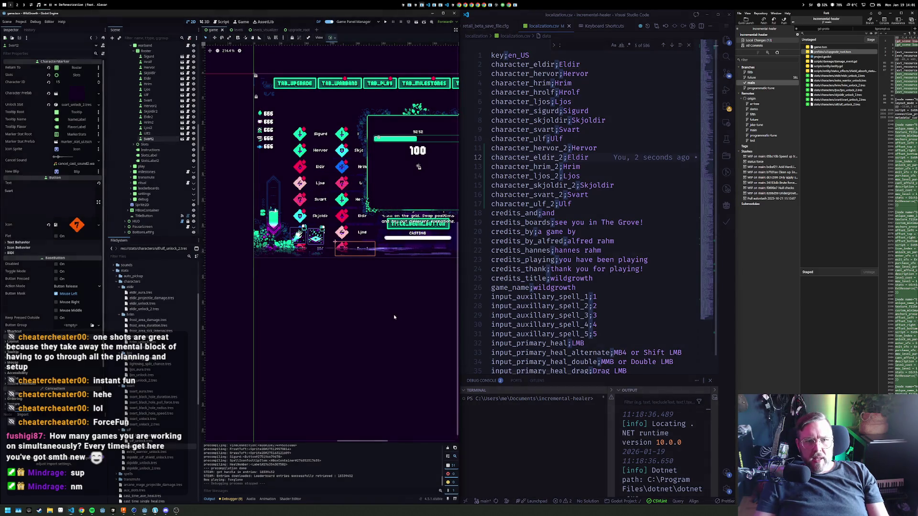
pyautogui.hotkey('ctrl', 'z')
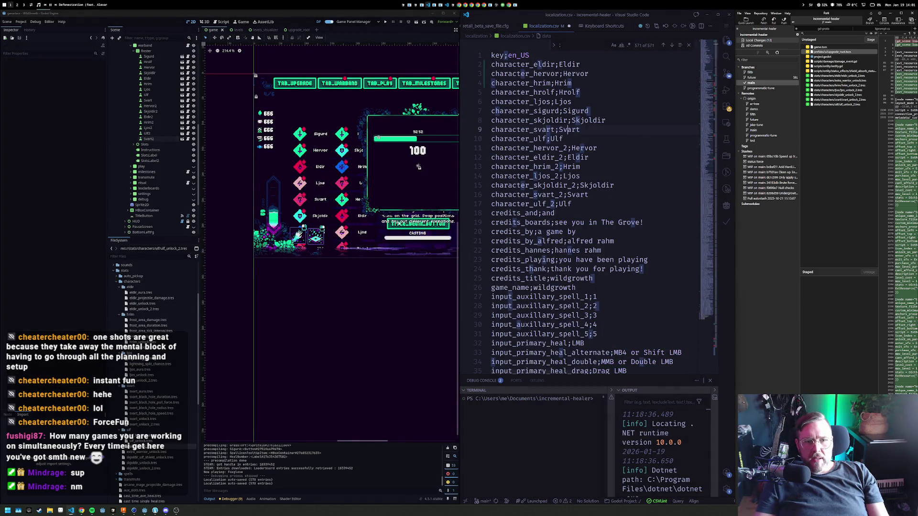
pyautogui.click(20, 21)
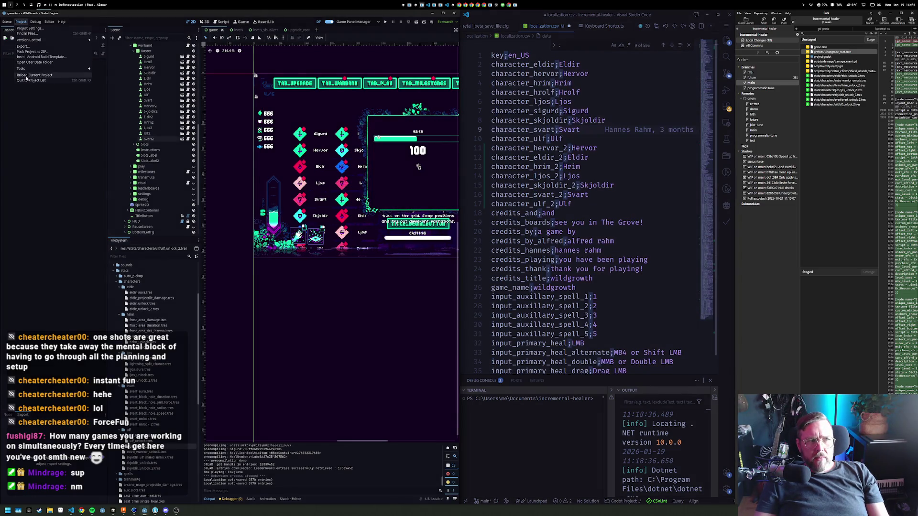
pyautogui.click(27, 75)
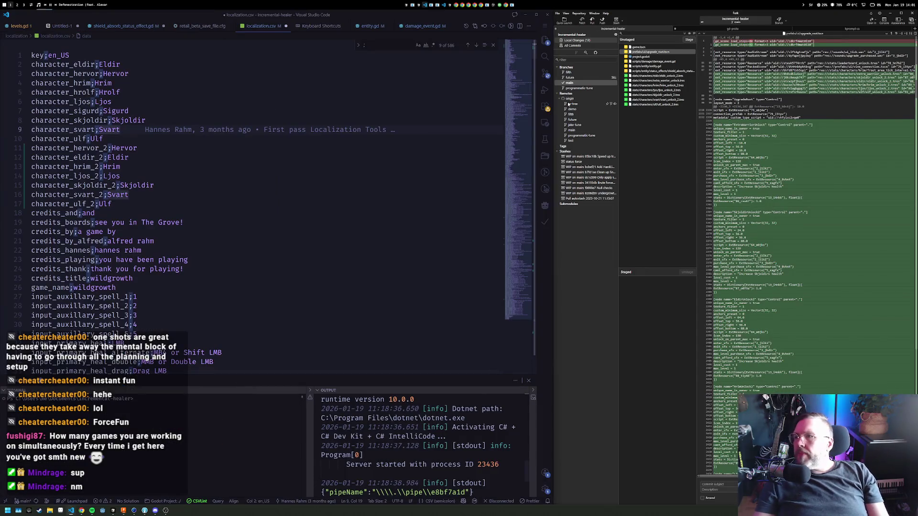
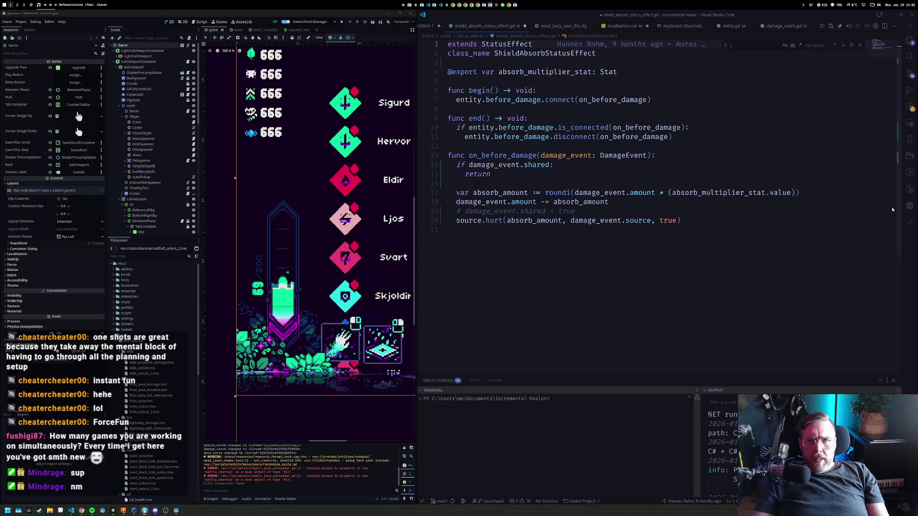
# Save localization.csv and widen the Godot game view
pyautogui.hotkey('ctrl', 'Tab')
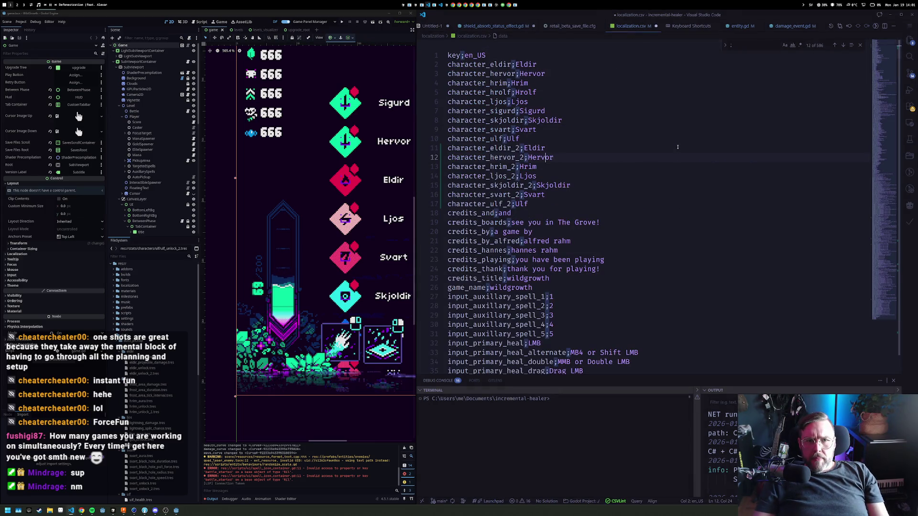
pyautogui.hotkey('ctrl', 's')
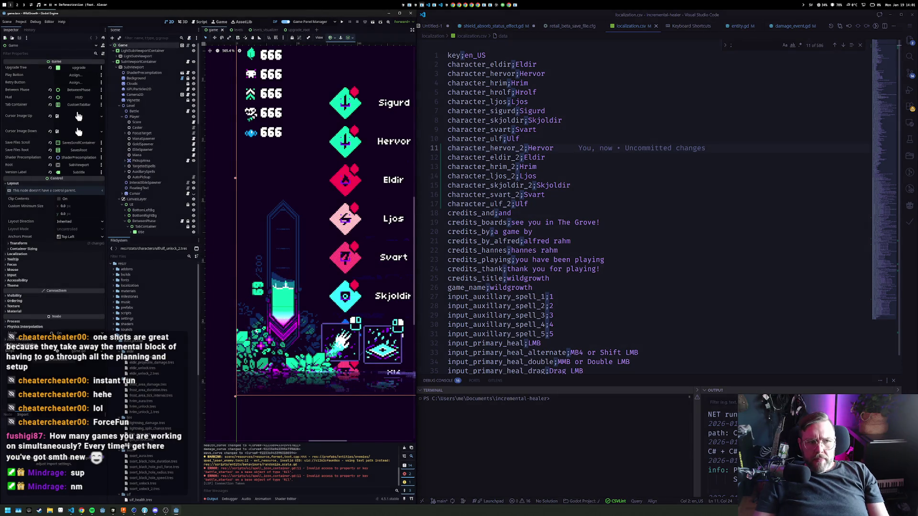
pyautogui.moveTo(416, 208); pyautogui.dragTo(469, 201)
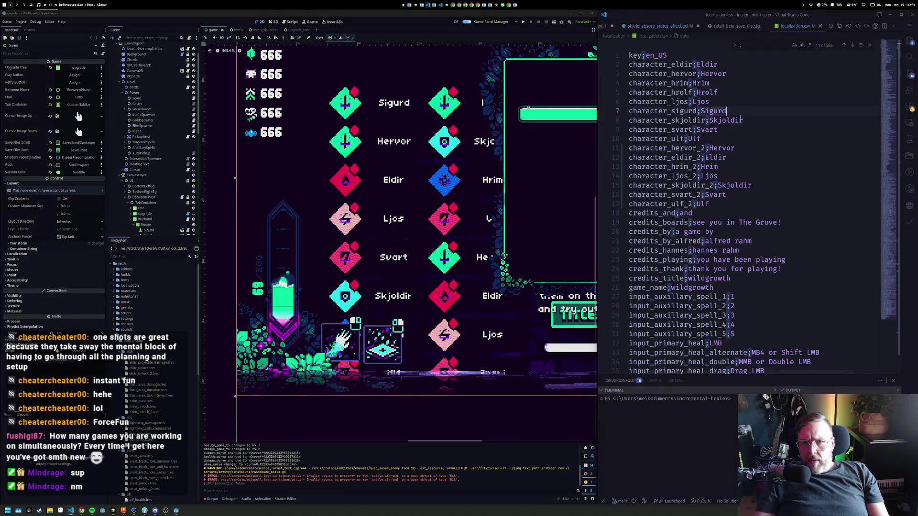
# Change the seven character _2 values to "Hervor's brother" … "Ulf's brother" and relaunch the game
pyautogui.hotkey('shift', 'Right')
pyautogui.hotkey('shift', 'Right')
pyautogui.hotkey('shift', 'Right')
pyautogui.hotkey('ctrl', 'd')
pyautogui.hotkey('ctrl', 'd')
pyautogui.hotkey('ctrl', 'd')
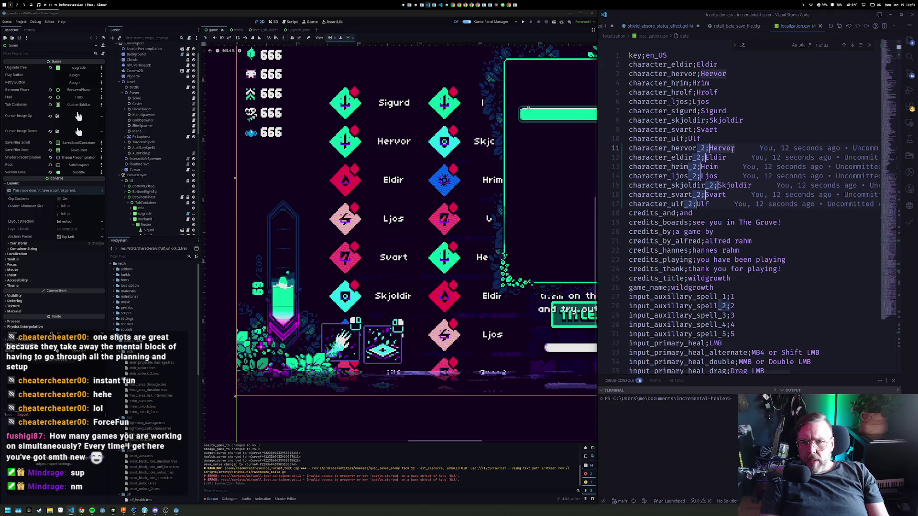
pyautogui.press('Right')
pyautogui.press('Right')
pyautogui.press('Right')
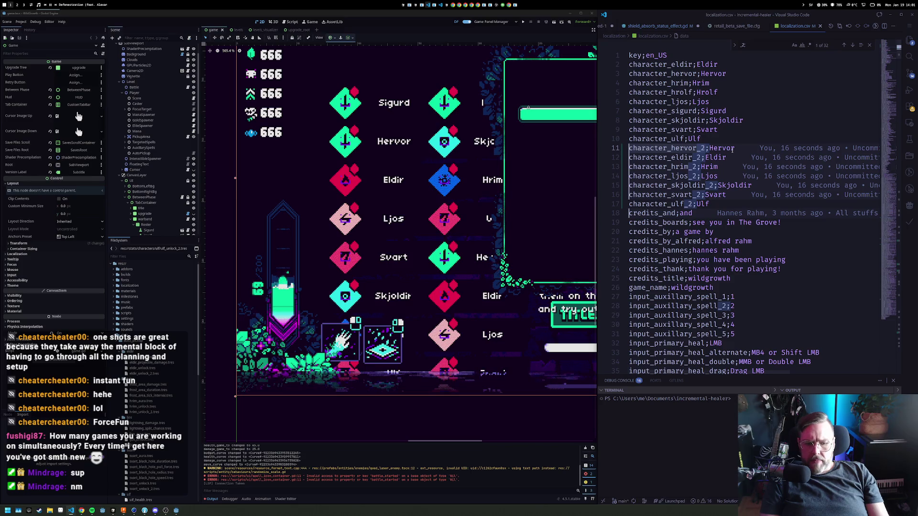
pyautogui.click(774, 148)
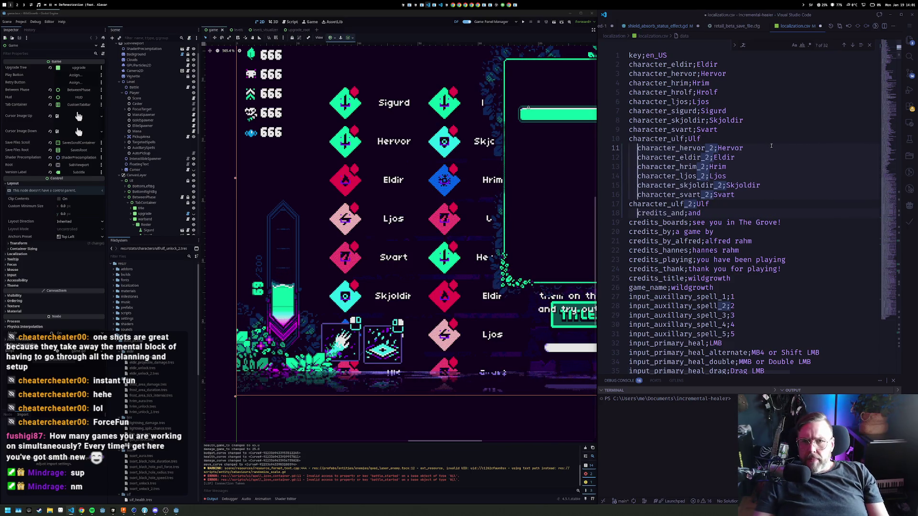
pyautogui.keyDown('alt'); pyautogui.click(808, 204); pyautogui.keyUp('alt')
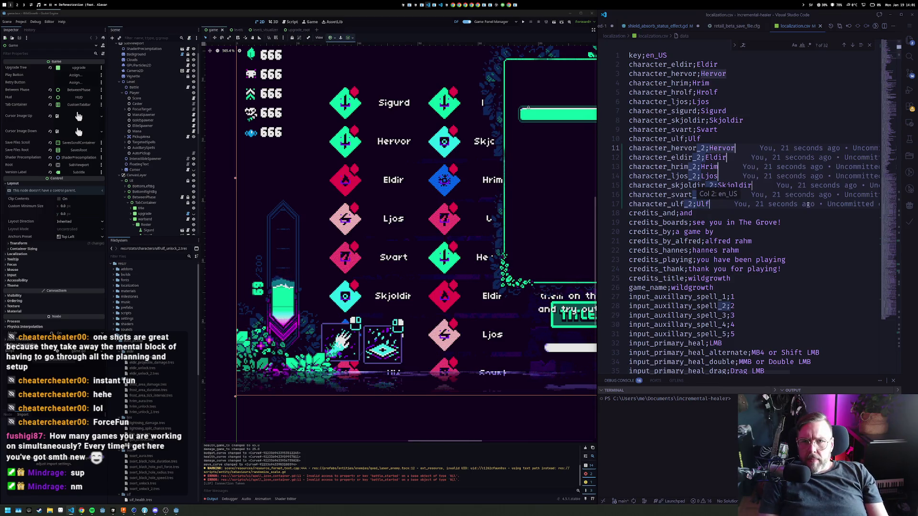
pyautogui.write(' 2')
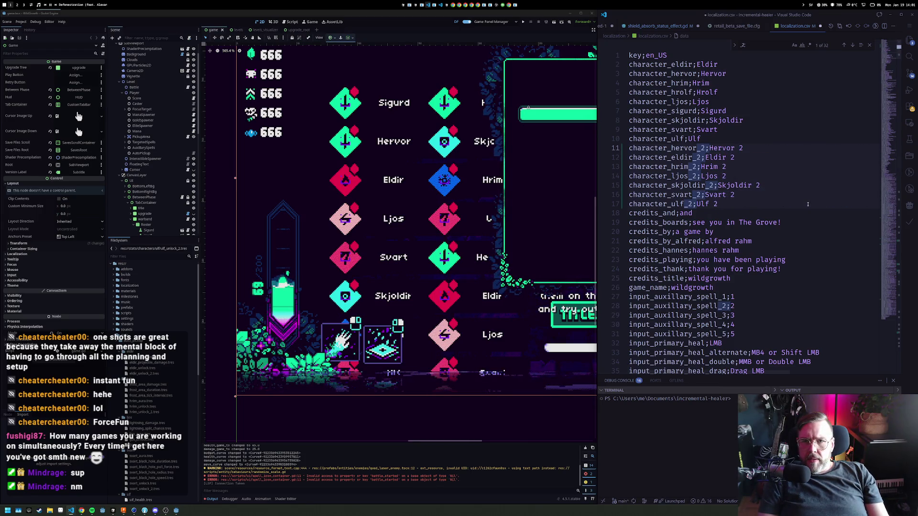
pyautogui.press('BackSpace')
pyautogui.press('BackSpace')
pyautogui.write("'s ")
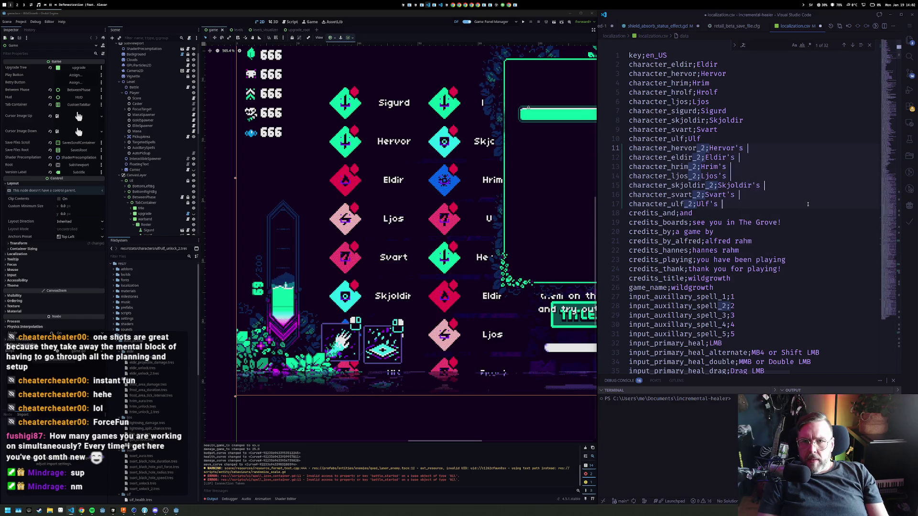
pyautogui.write('brother')
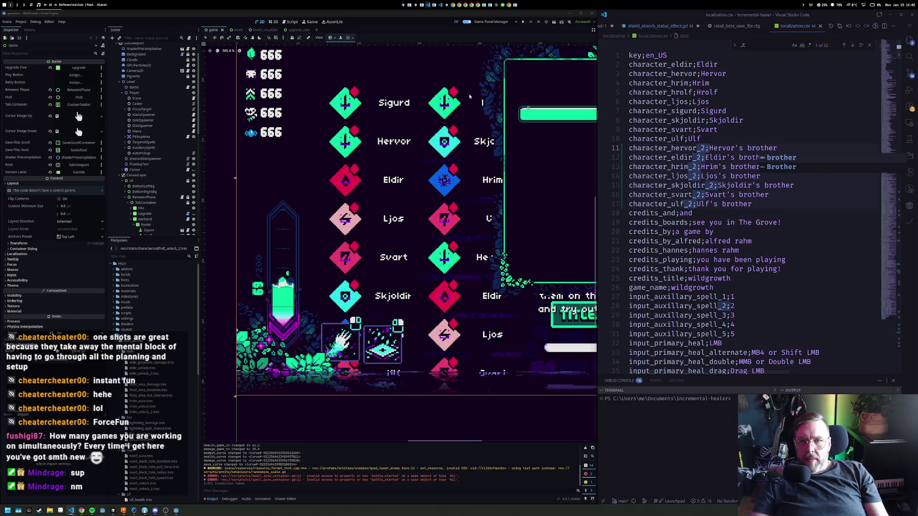
pyautogui.press('Escape')
pyautogui.click(523, 23)
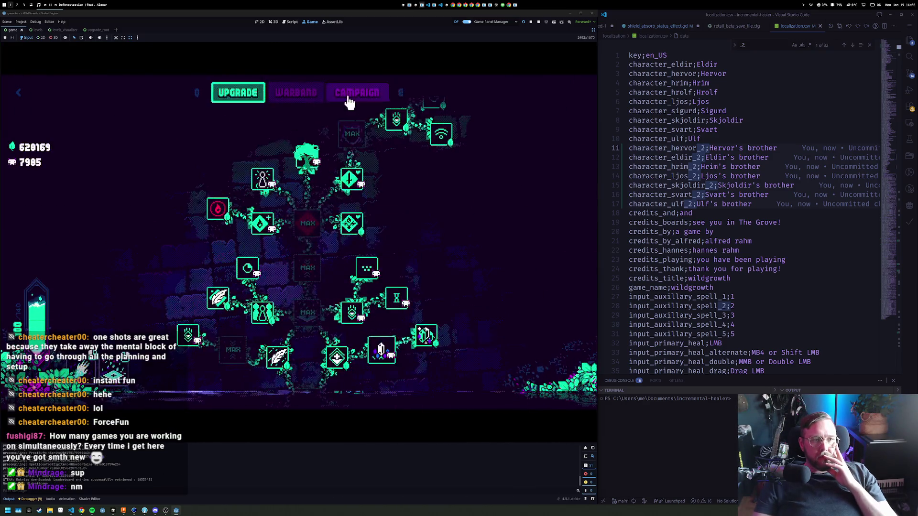
# Check the Warband roster in the running game, stop it, and select the Eldir marker node
pyautogui.click(316, 97)
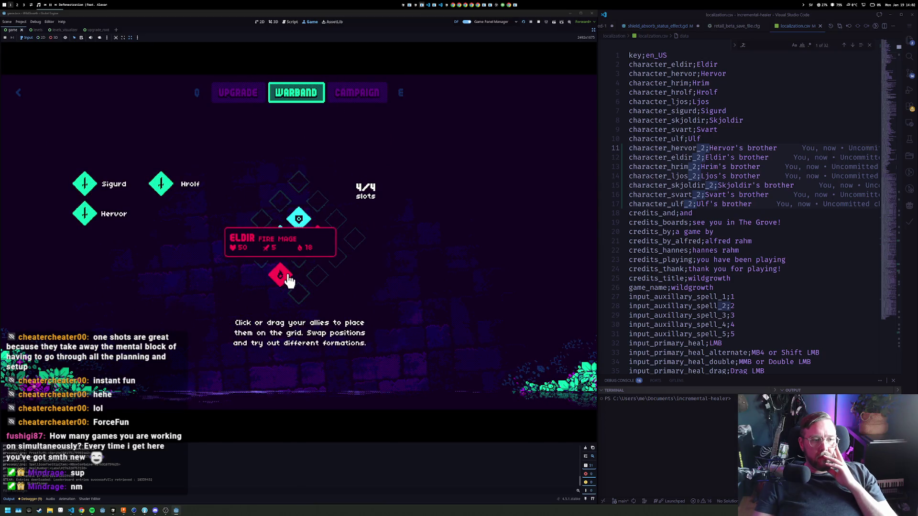
pyautogui.click(538, 22)
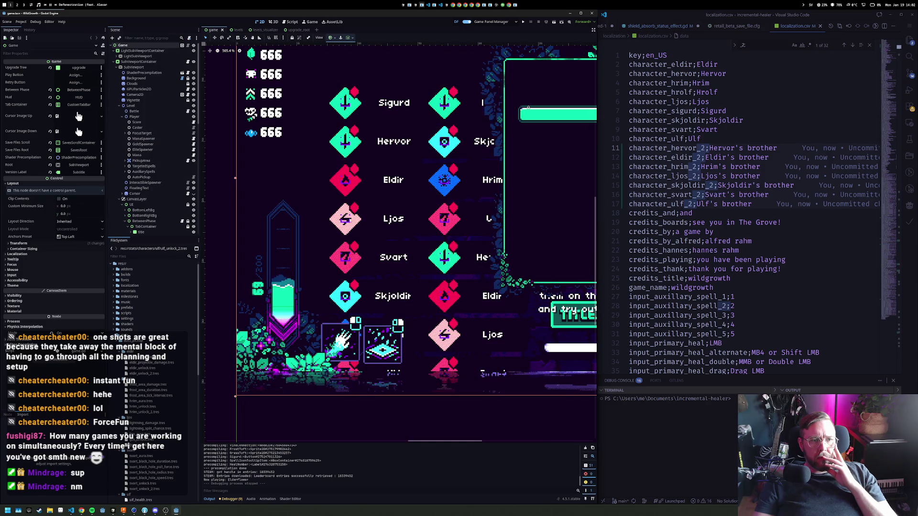
pyautogui.scroll(-5, 148, 134)
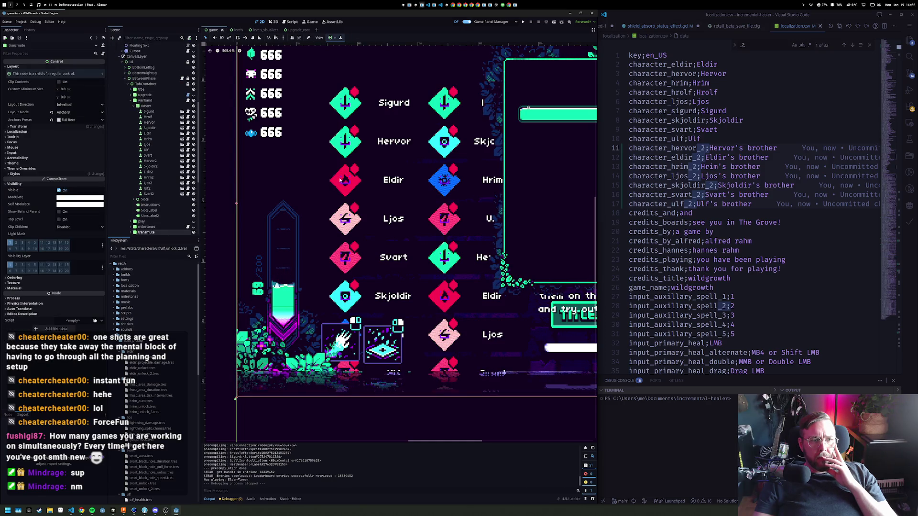
pyautogui.click(158, 134)
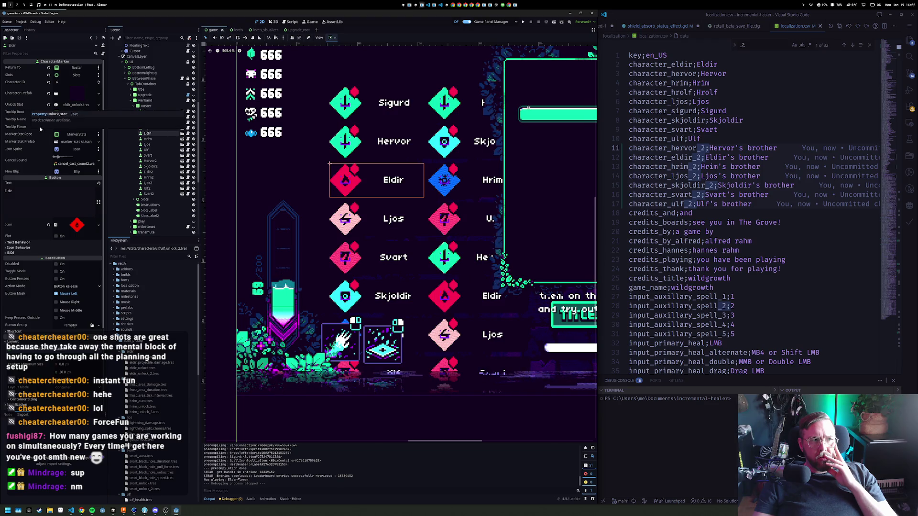
pyautogui.scroll(-2, 34, 167)
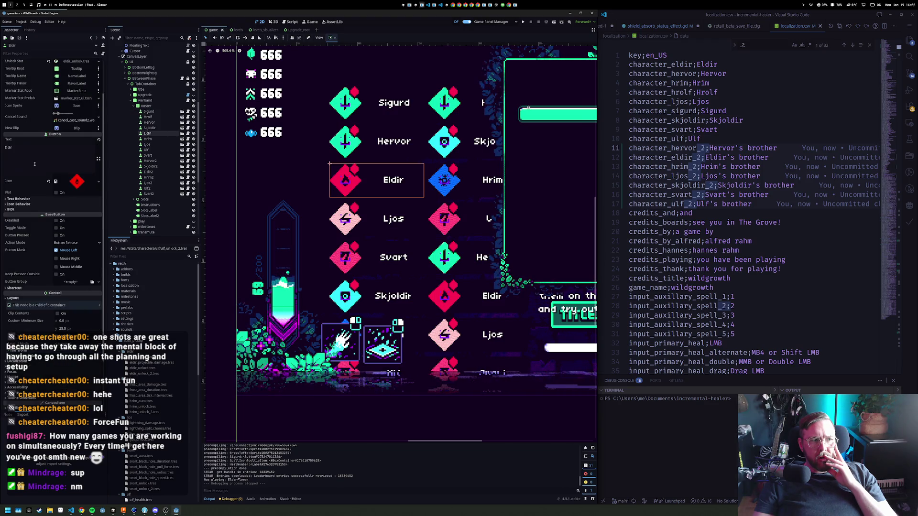
# Locate the full_name declaration on line 31 of character_marker.gd
pyautogui.click(12, 149)
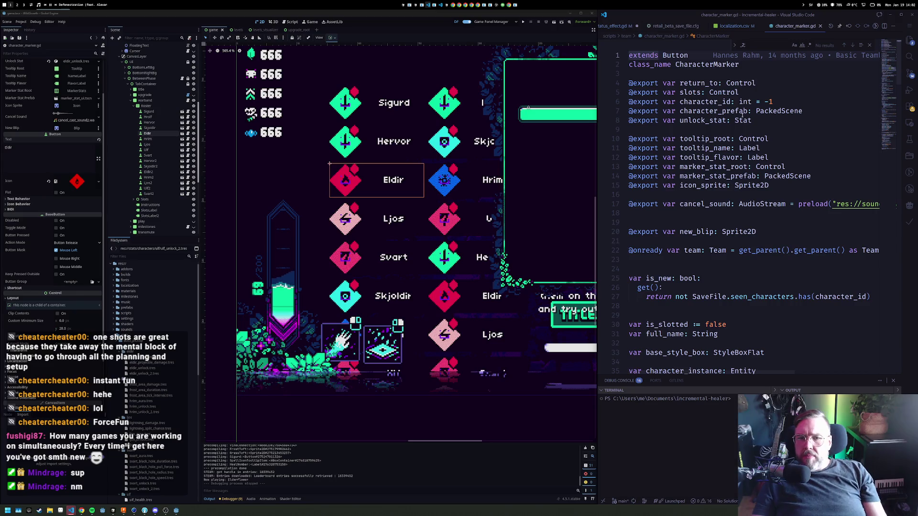
pyautogui.scroll(-3, 675, 256)
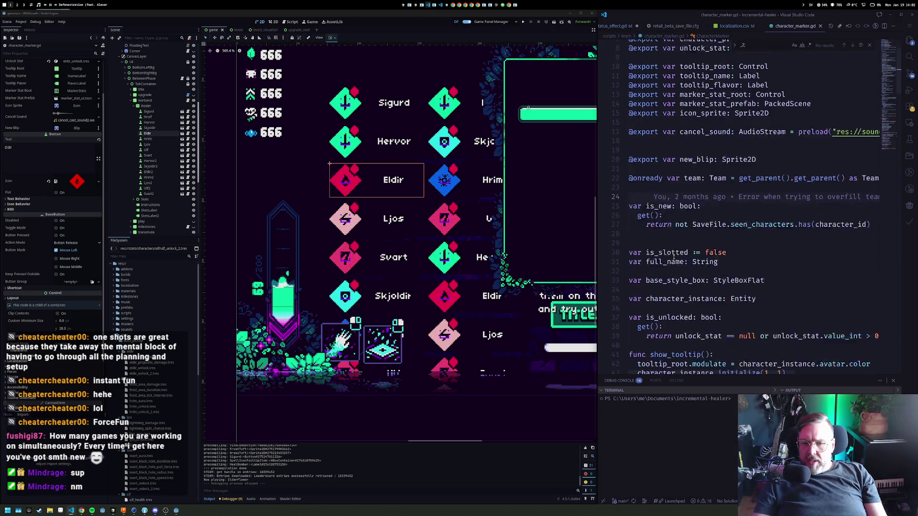
pyautogui.scroll(-6, 674, 257)
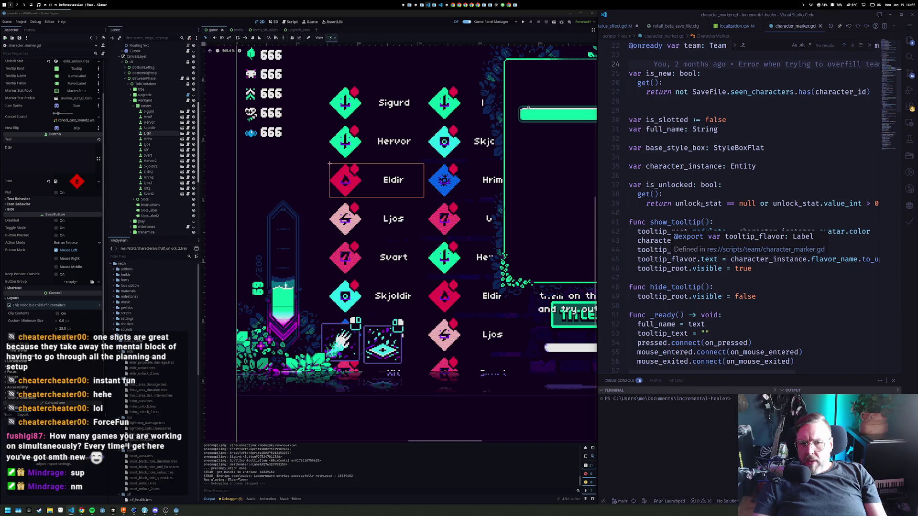
pyautogui.click(755, 122)
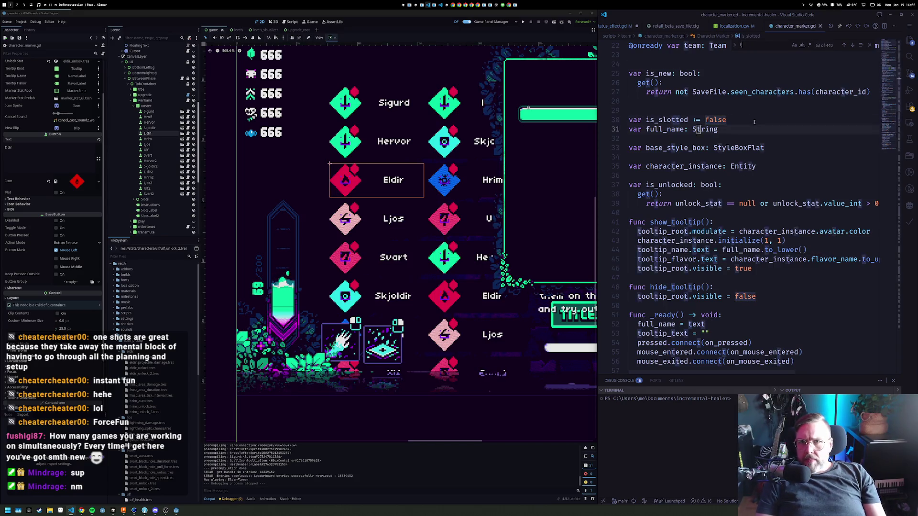
pyautogui.write('ext')
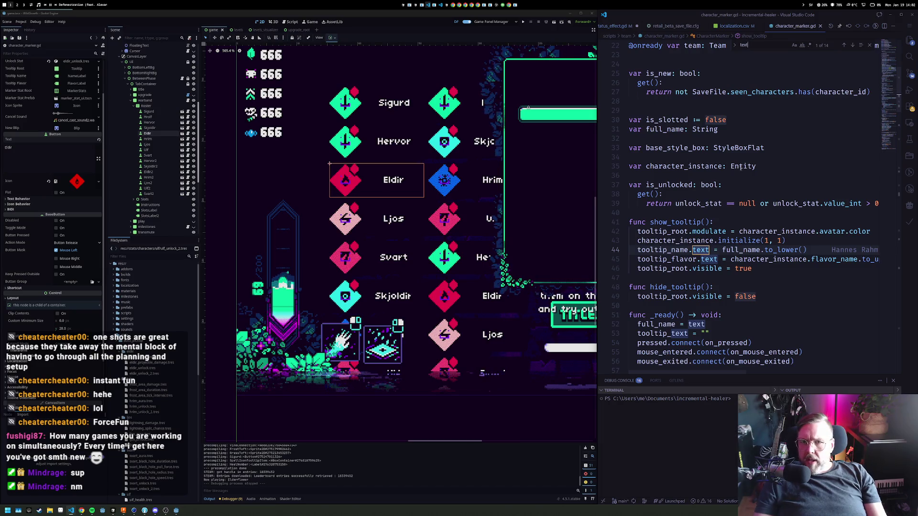
pyautogui.keyDown('ctrl'); pyautogui.click(741, 250); pyautogui.keyUp('ctrl')
pyautogui.press('End')
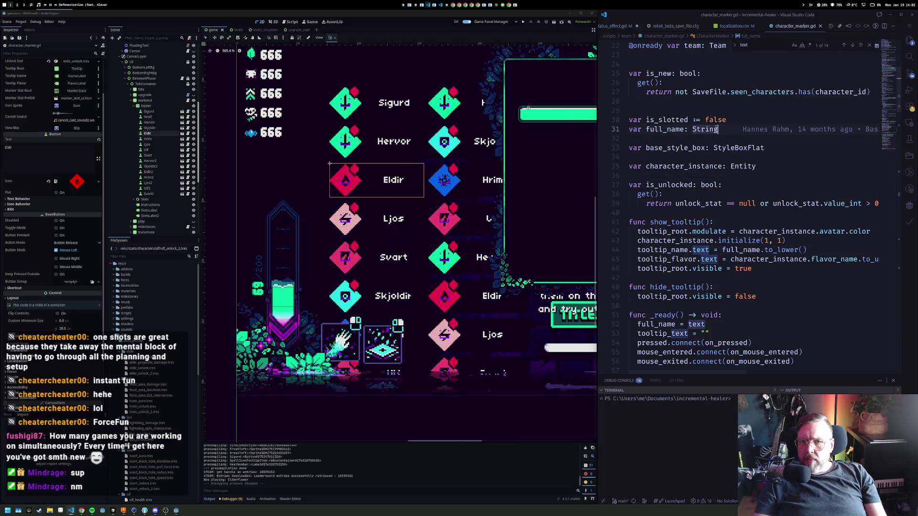
pyautogui.click(686, 129)
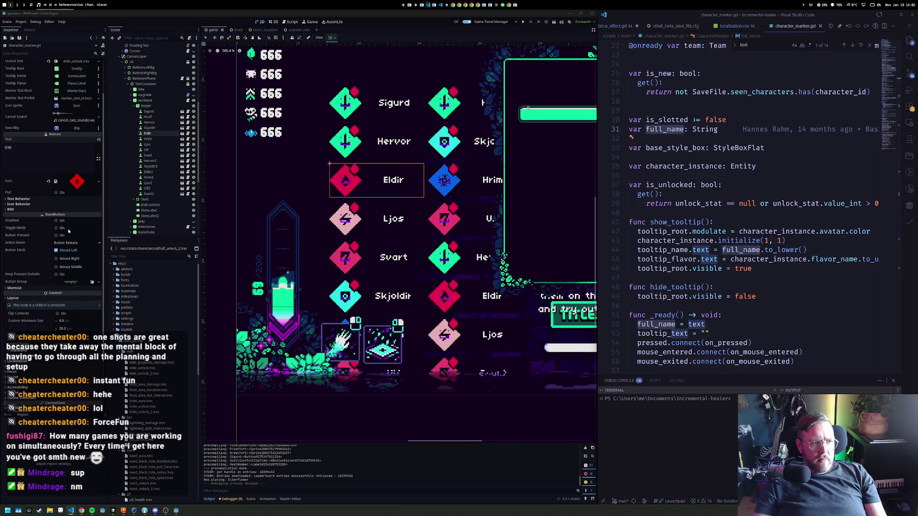
pyautogui.click(720, 129)
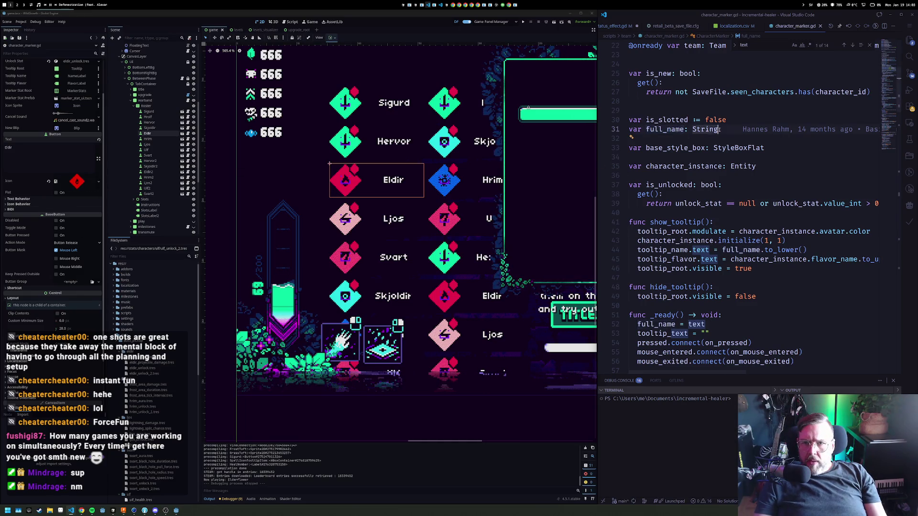
# Add a get(): block under full_name with an unfinished return line
pyautogui.write(':')
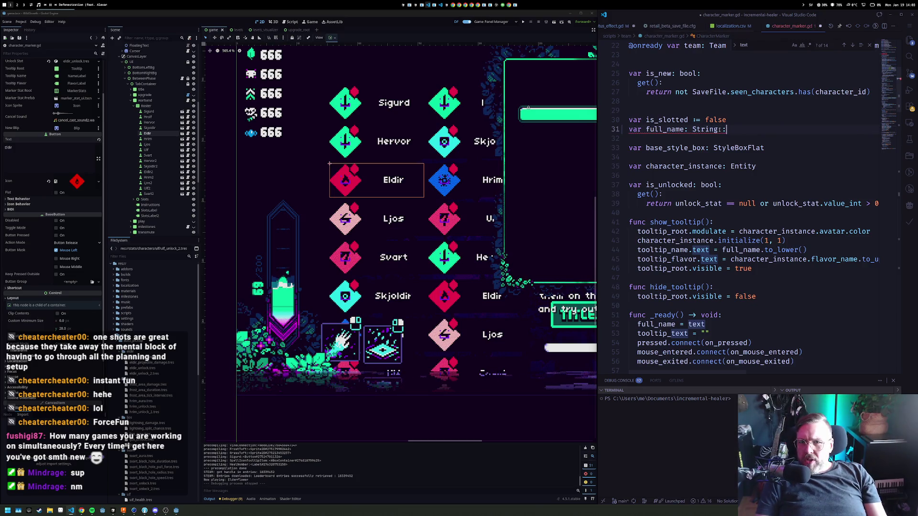
pyautogui.press('Return')
pyautogui.write('get():')
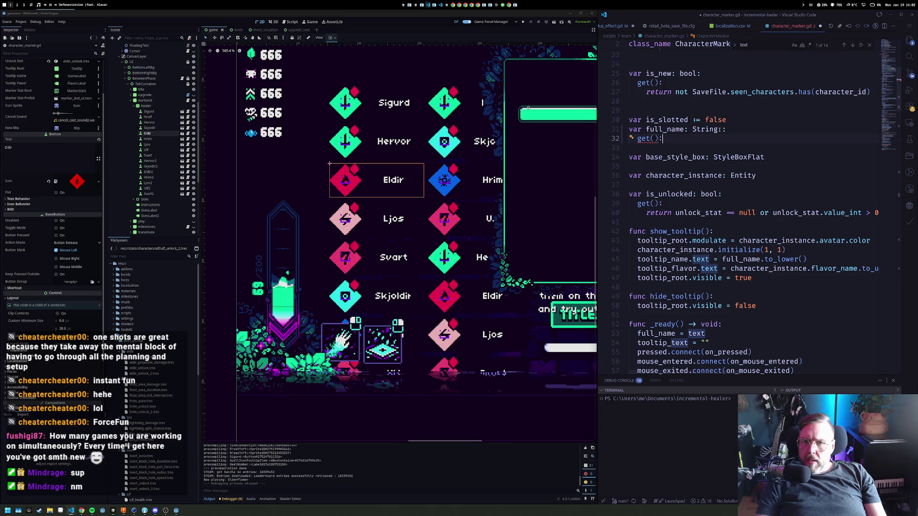
pyautogui.press('Return')
pyautogui.write('return ')
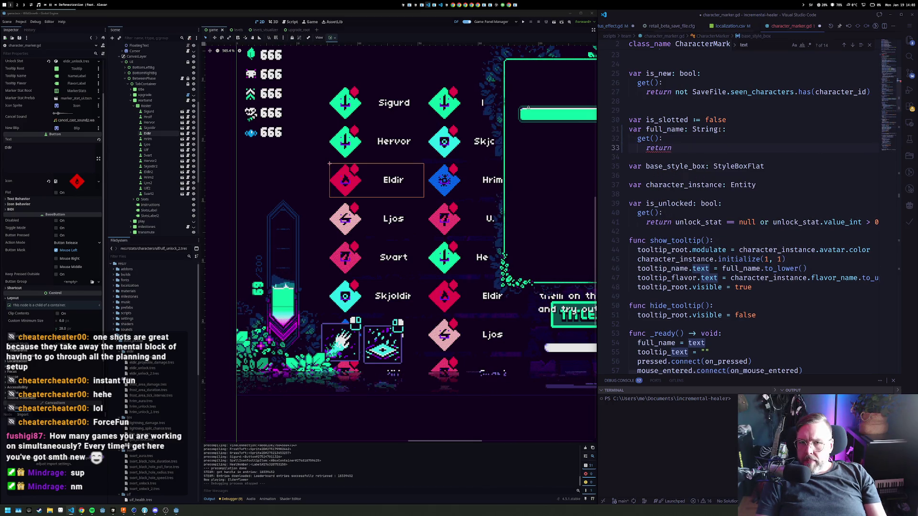
pyautogui.write('locali')
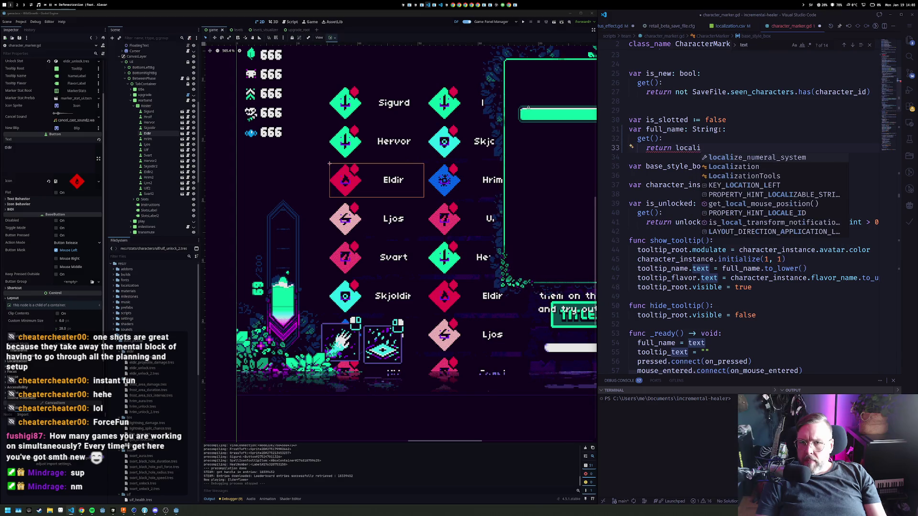
pyautogui.press('BackSpace')
pyautogui.press('BackSpace')
pyautogui.press('BackSpace')
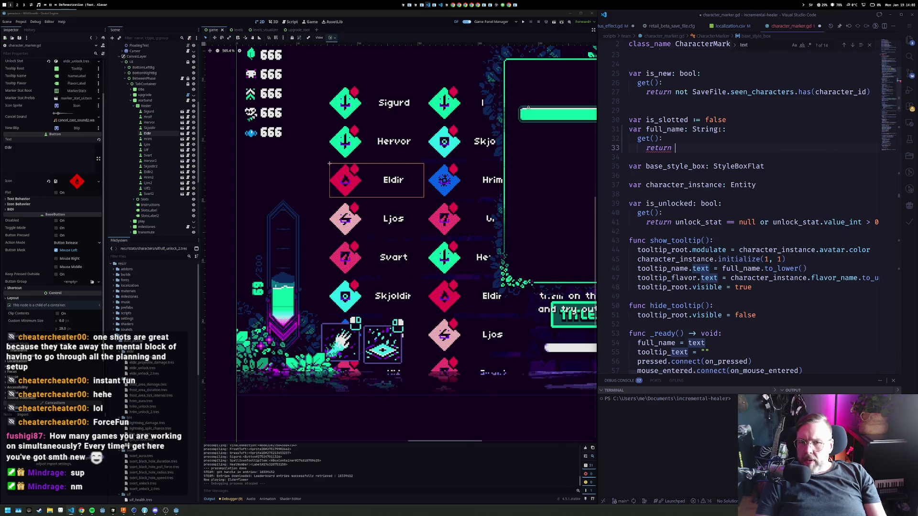
pyautogui.write('lt')
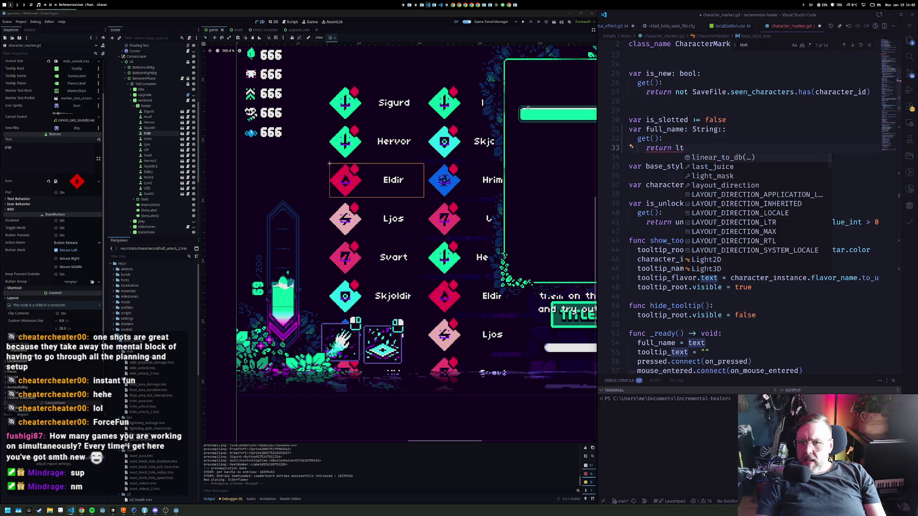
pyautogui.press('BackSpace')
pyautogui.press('BackSpace')
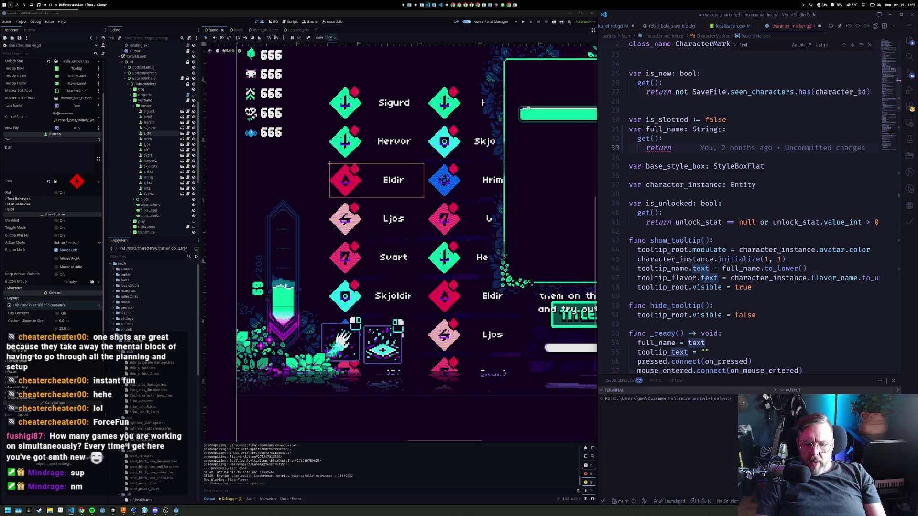
pyautogui.hotkey('ctrl', 'p')
# Open localization.gd via Quick Open to review its sanitize, key and nice helpers
pyautogui.write('lcoali')
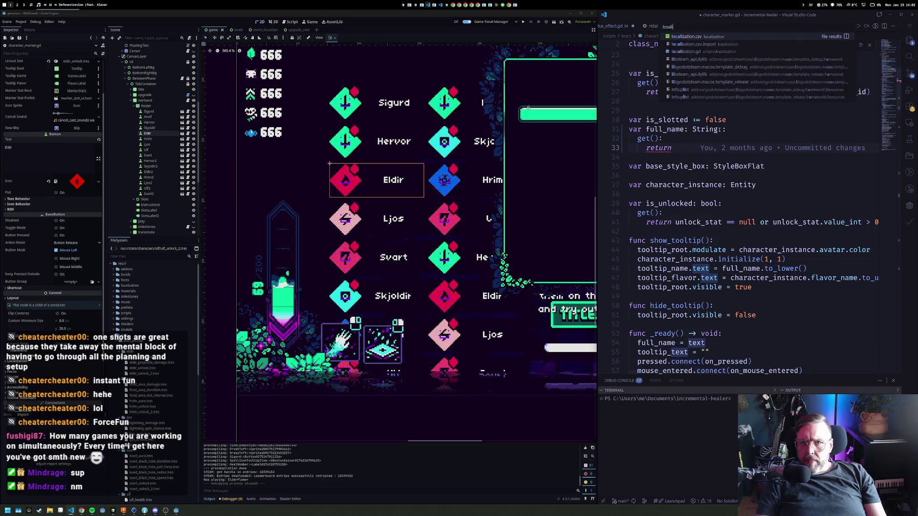
pyautogui.press('Down')
pyautogui.press('Return')
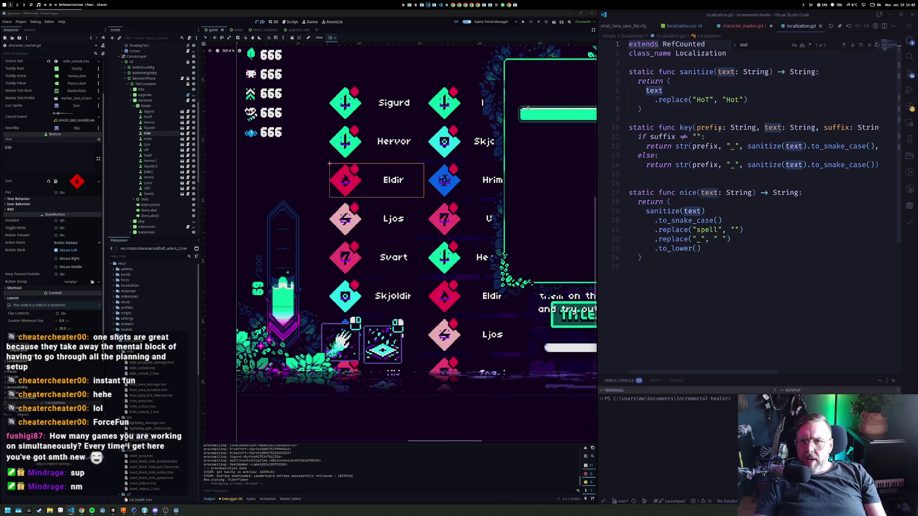
pyautogui.click(742, 26)
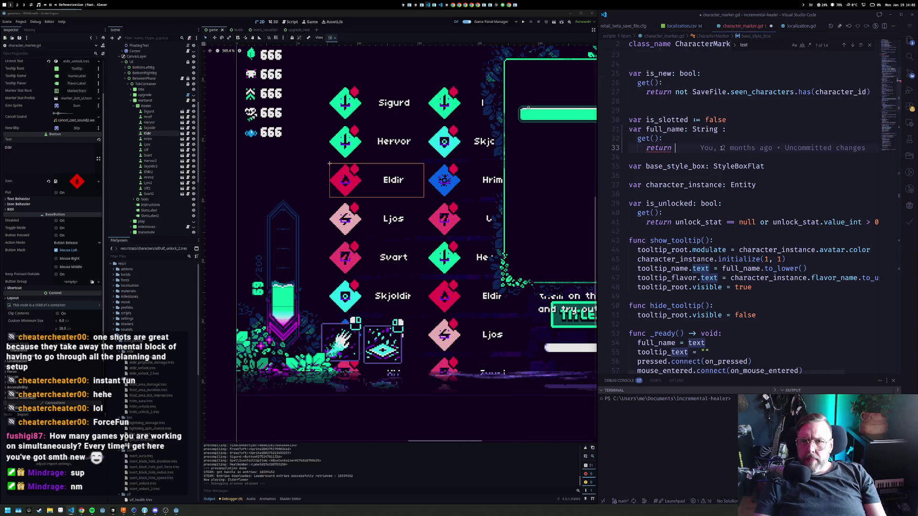
# Make the full_name getter return tr(Localization.key(name))
pyautogui.write('t')
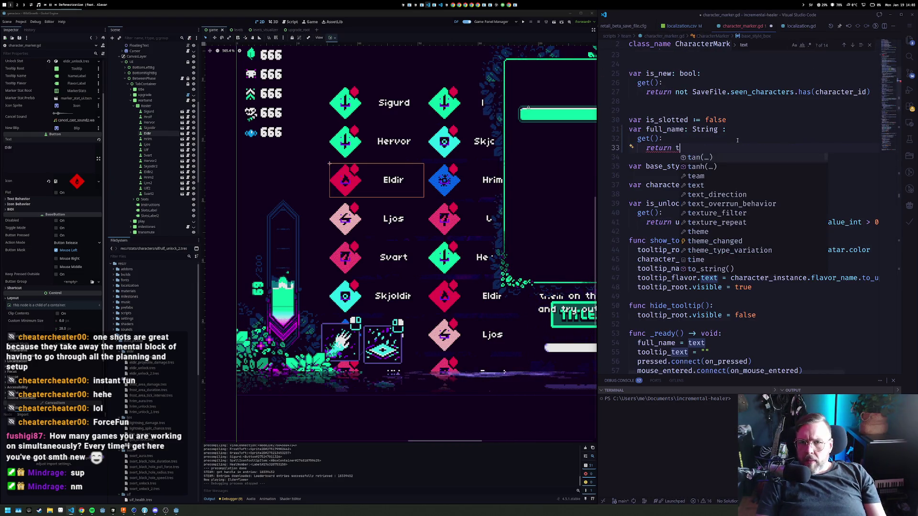
pyautogui.write('(')
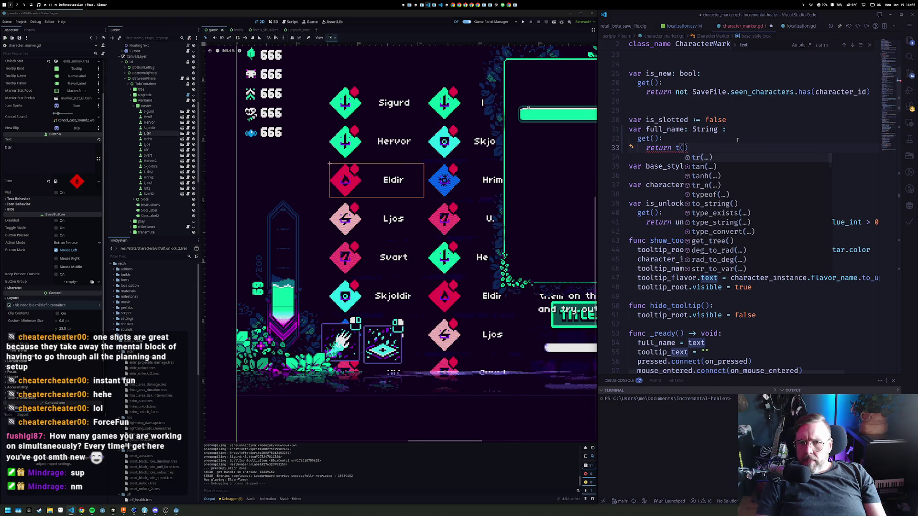
pyautogui.press('BackSpace')
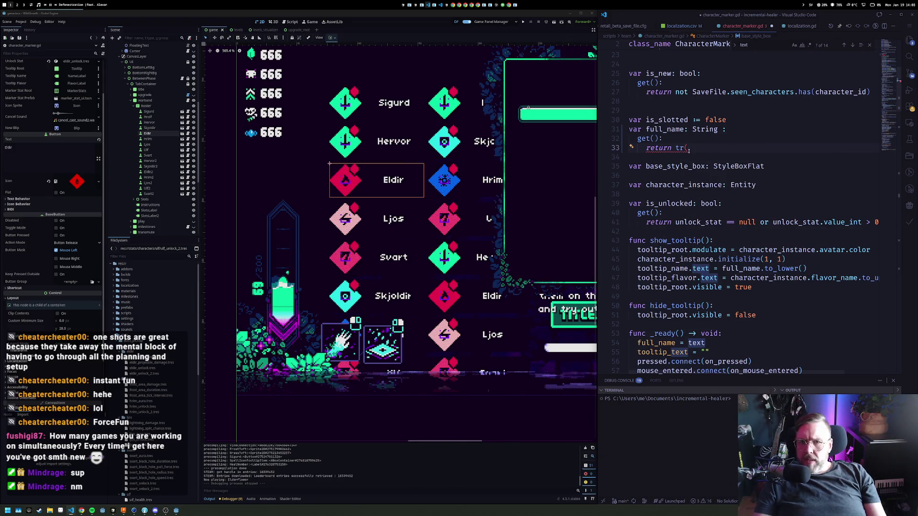
pyautogui.write('r(')
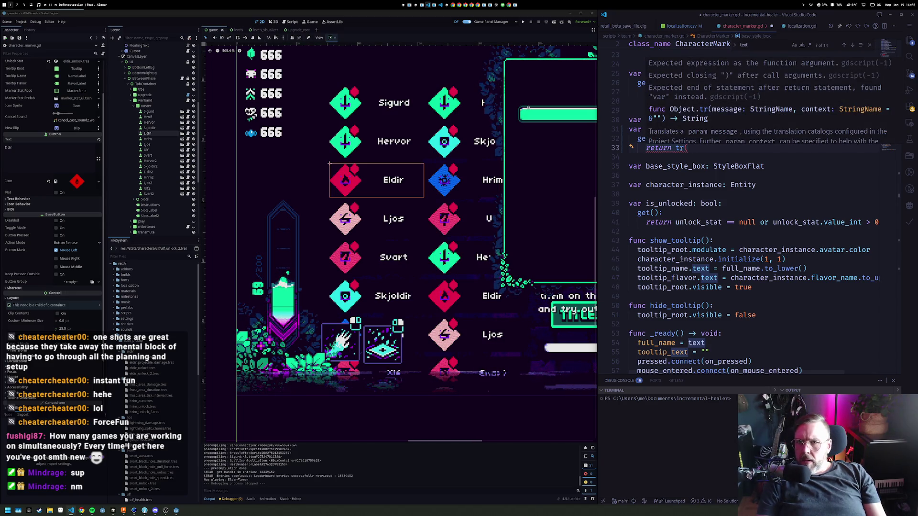
pyautogui.press('Escape')
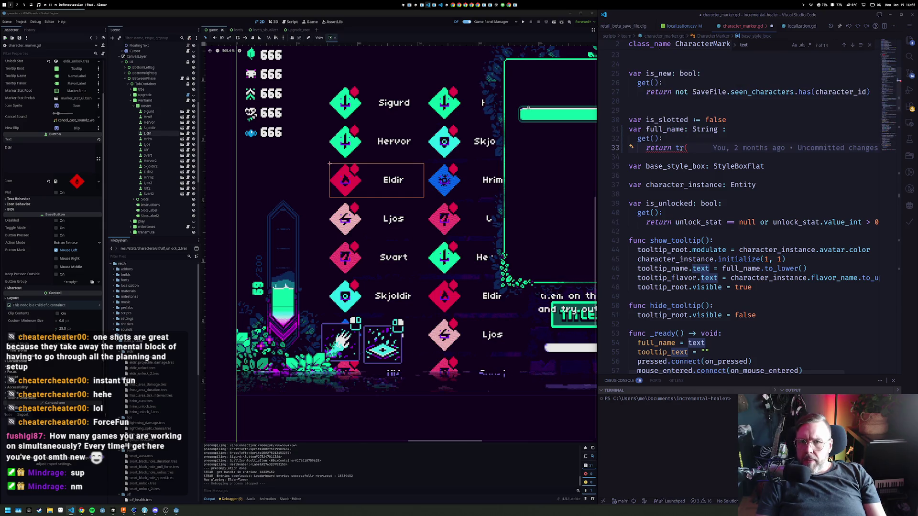
pyautogui.write('Locali')
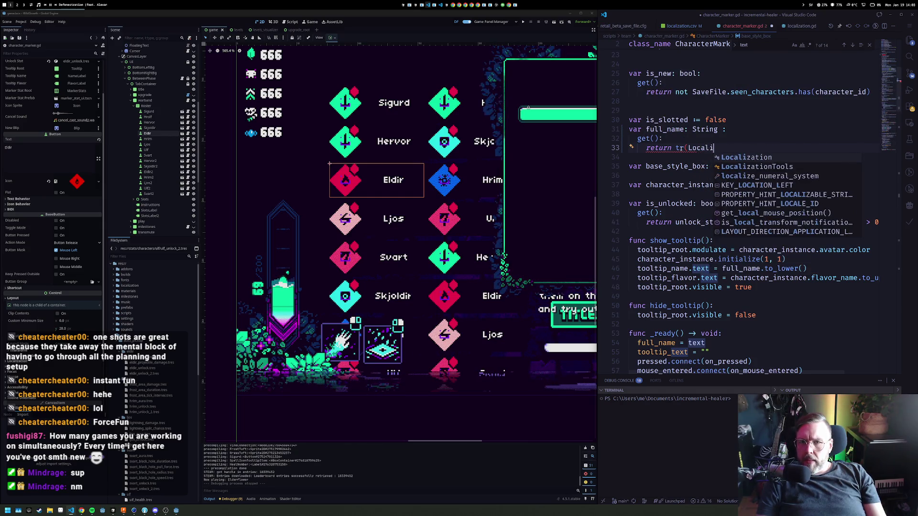
pyautogui.press('Tab')
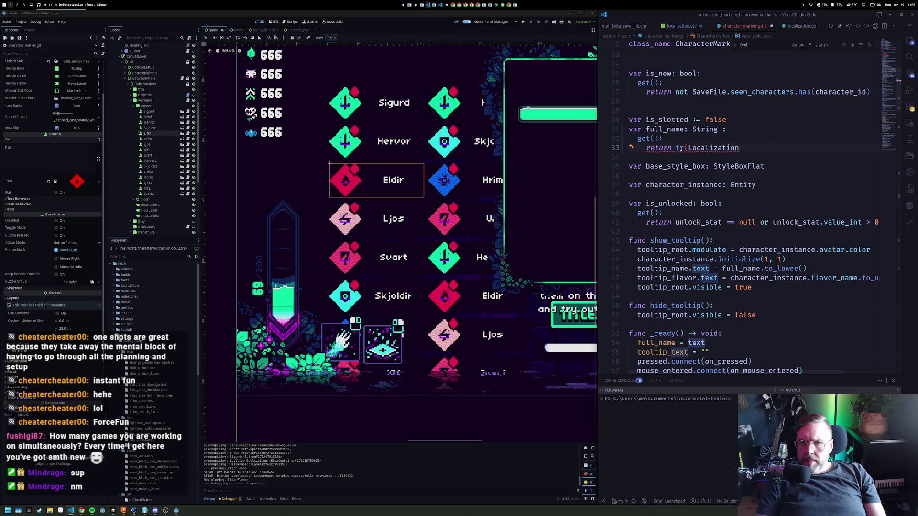
pyautogui.write('.nice(')
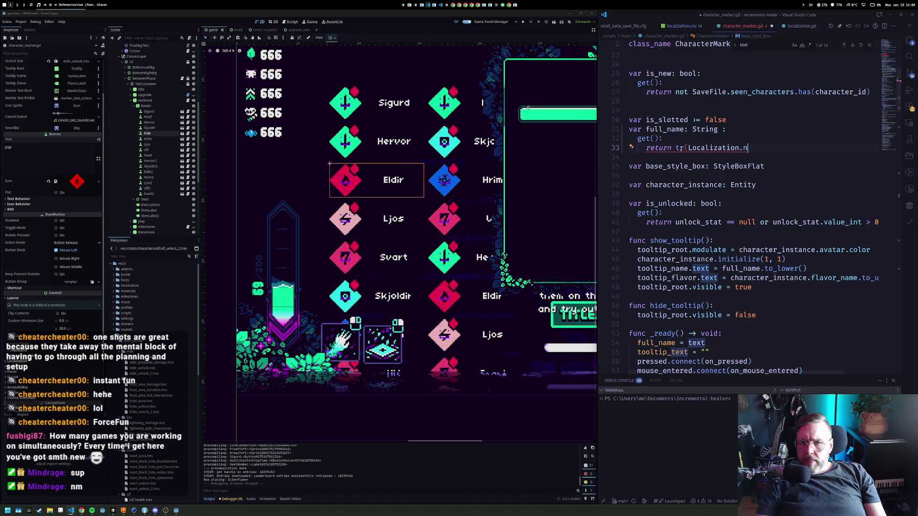
pyautogui.press('BackSpace')
pyautogui.write('key())')
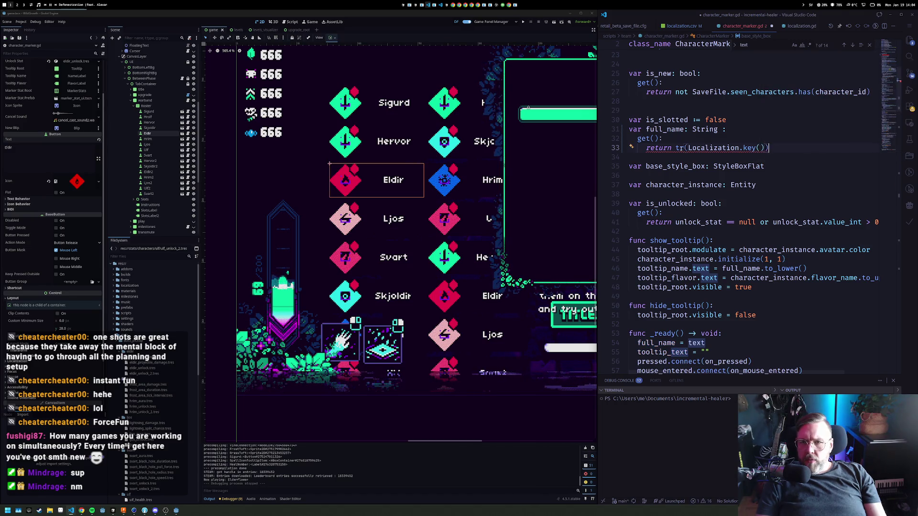
pyautogui.click(760, 148)
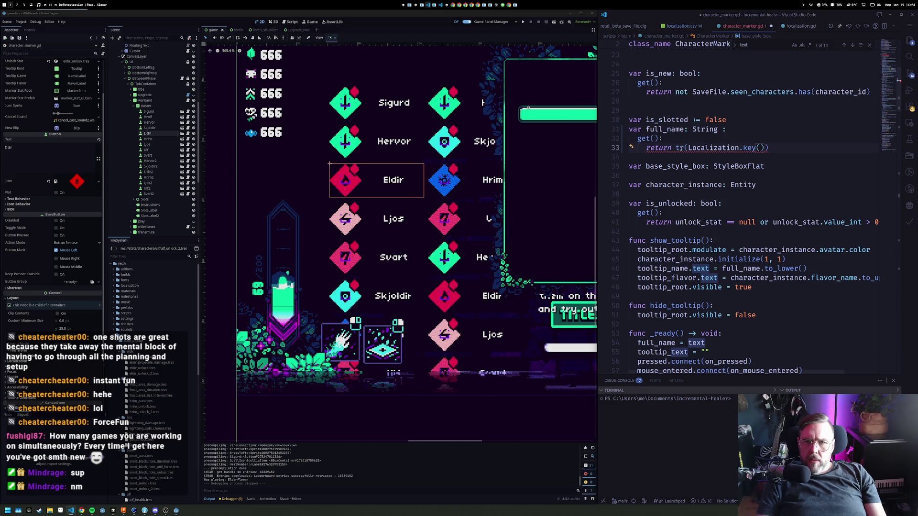
pyautogui.write('name))')
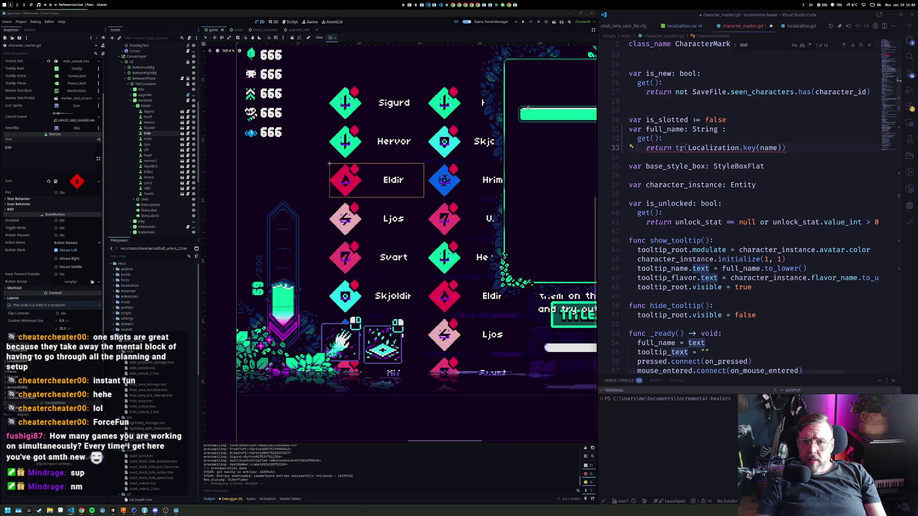
# Jump to the key function's definition in localization.gd
pyautogui.moveTo(680, 149)
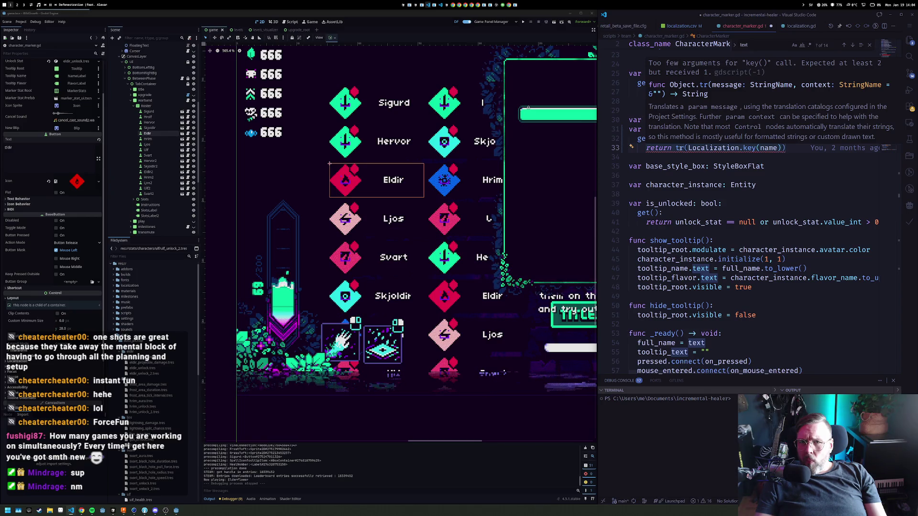
pyautogui.moveTo(752, 148)
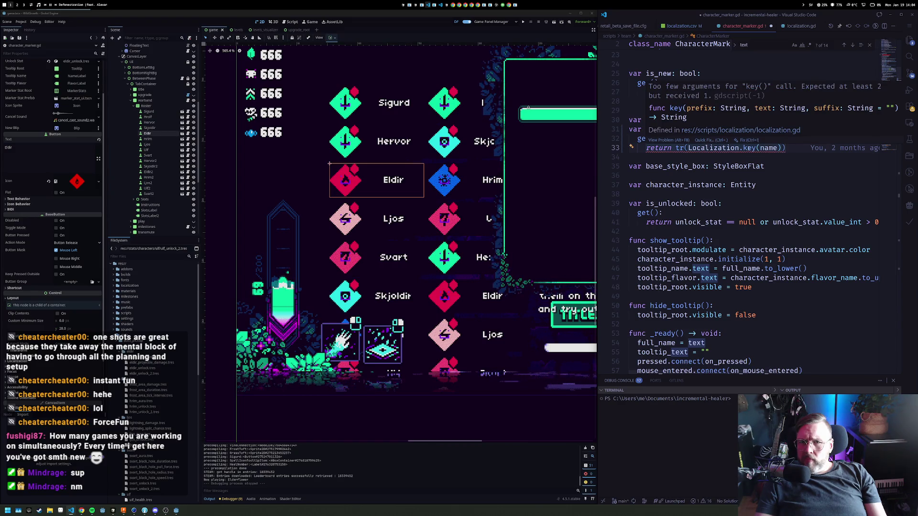
pyautogui.keyDown('ctrl'); pyautogui.click(749, 149); pyautogui.keyUp('ctrl')
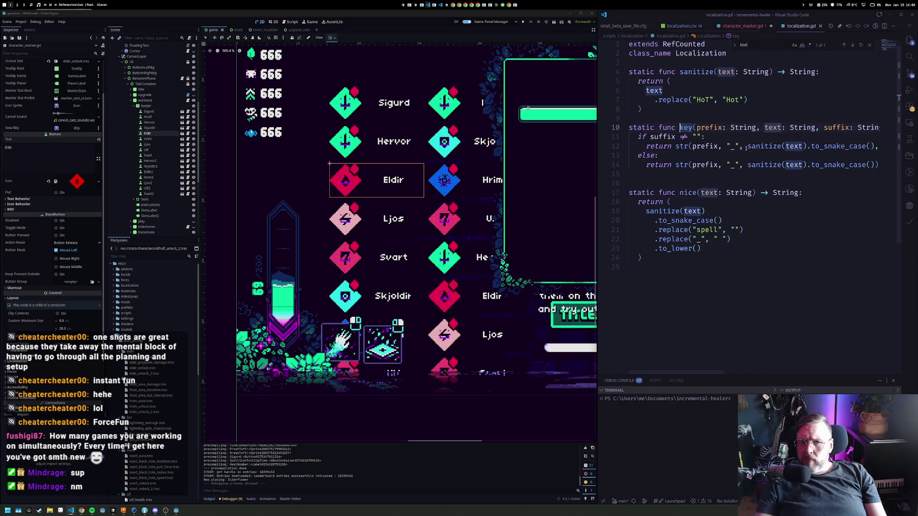
pyautogui.moveTo(740, 129)
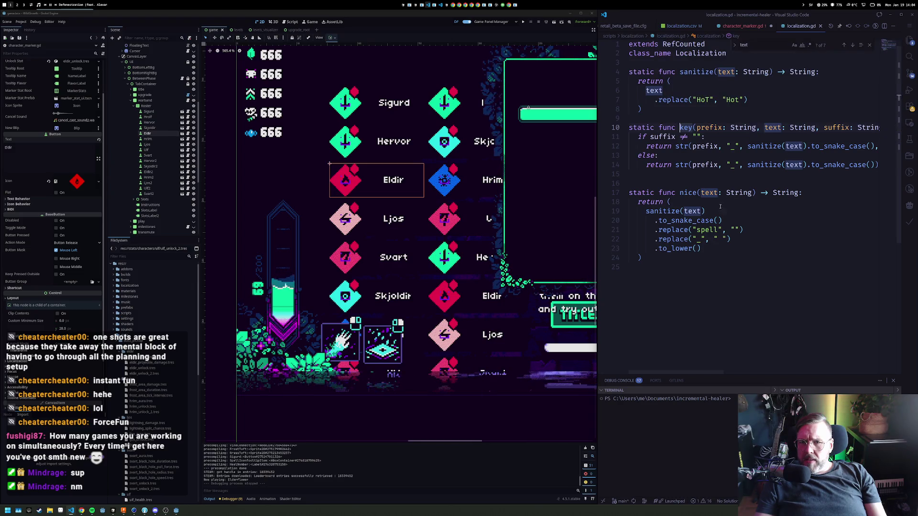
pyautogui.press('Down')
pyautogui.press('Down')
pyautogui.press('Down')
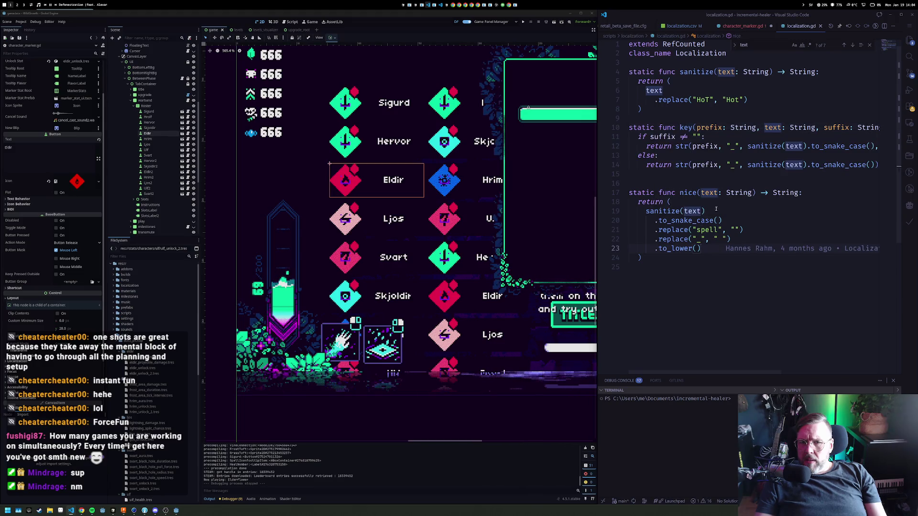
pyautogui.moveTo(710, 224)
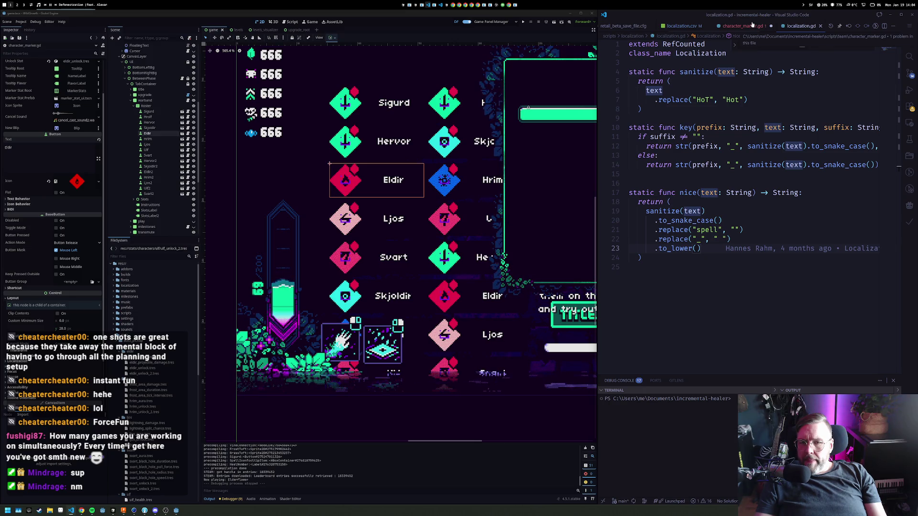
pyautogui.click(753, 25)
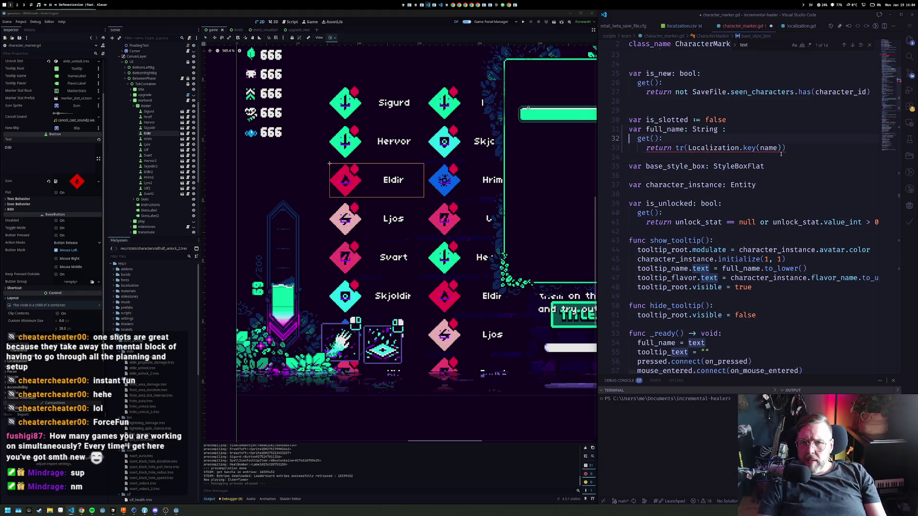
# Rewrite the return as tr(str("character_", name.to_snake_case())), save, and run the game
pyautogui.click(781, 152)
pyautogui.hotkey('ctrl', 'Left')
pyautogui.hotkey('ctrl', 'Left')
pyautogui.hotkey('ctrl', 'Left')
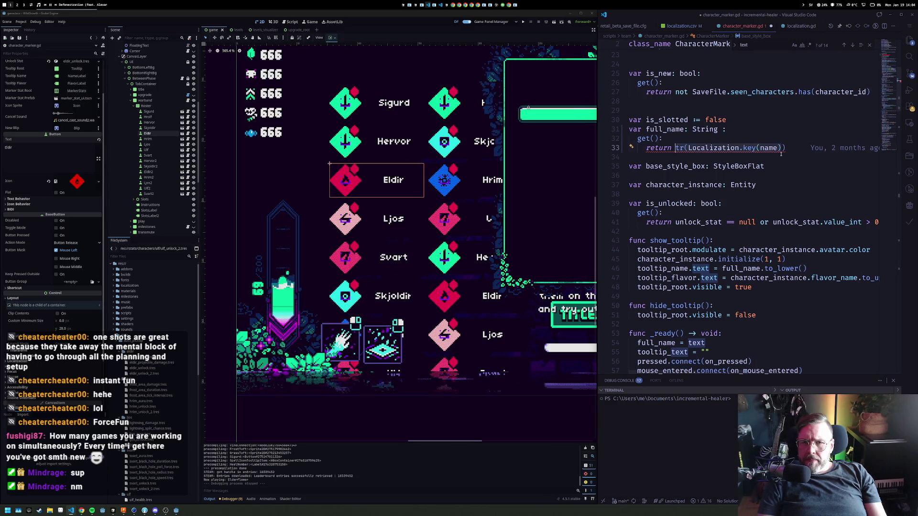
pyautogui.hotkey('ctrl', 'shift', 'Right')
pyautogui.hotkey('ctrl', 'shift', 'Right')
pyautogui.hotkey('ctrl', 'shift', 'Right')
pyautogui.write('name.to_snake_case()')
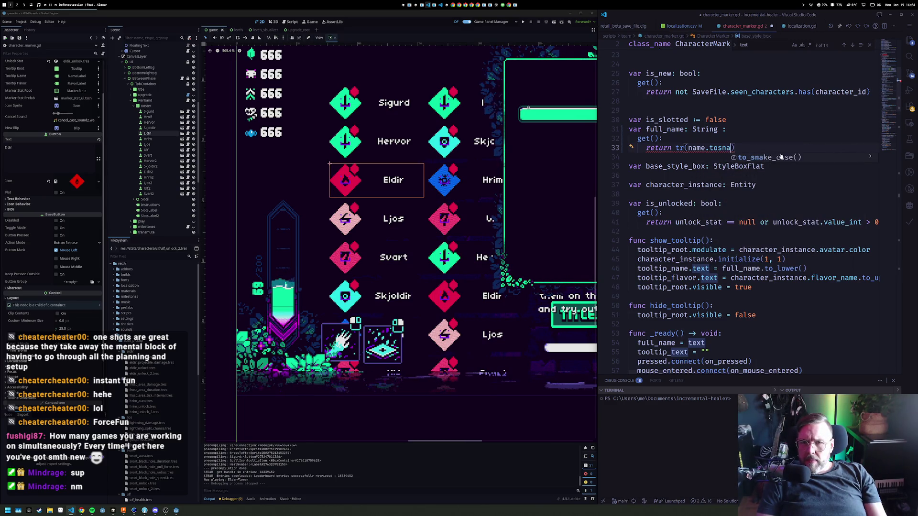
pyautogui.hotkey('ctrl', 'Left')
pyautogui.hotkey('ctrl', 'Left')
pyautogui.hotkey('ctrl', 'Left')
pyautogui.write('"')
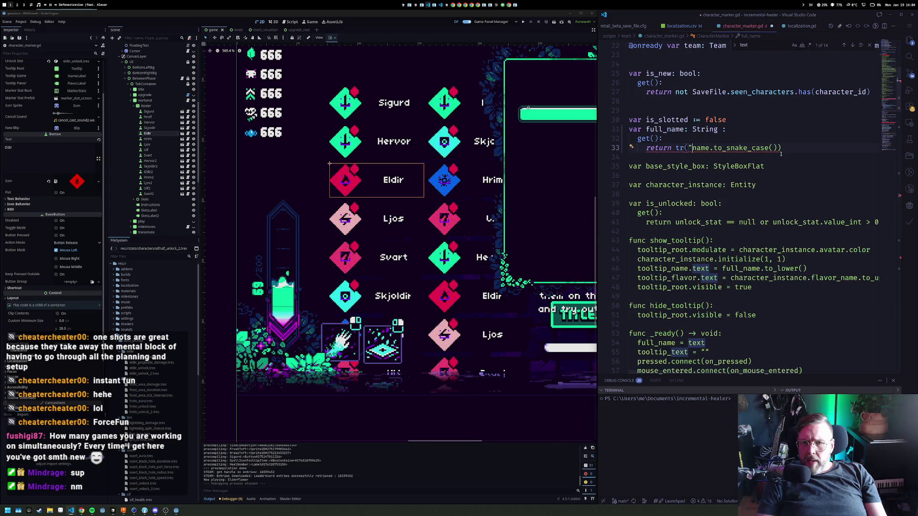
pyautogui.write('character_')
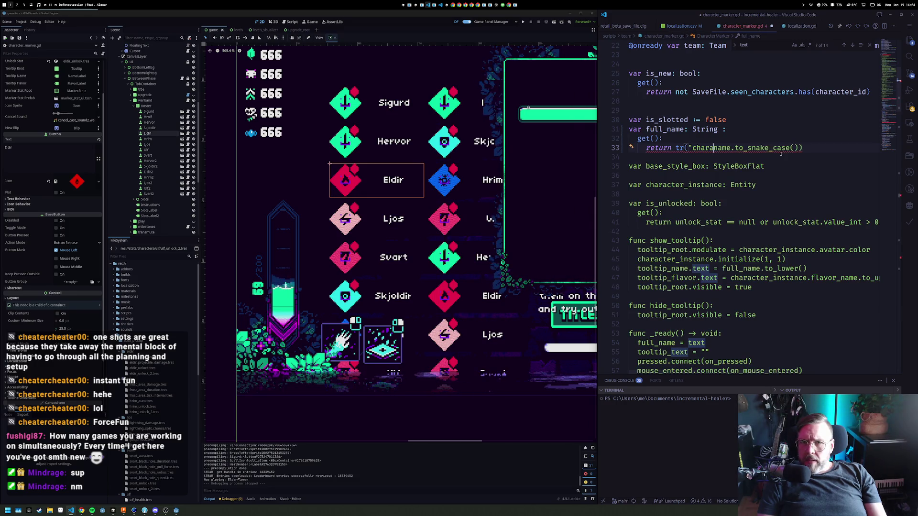
pyautogui.write('",')
pyautogui.hotkey('ctrl', 'Left')
pyautogui.hotkey('ctrl', 'Left')
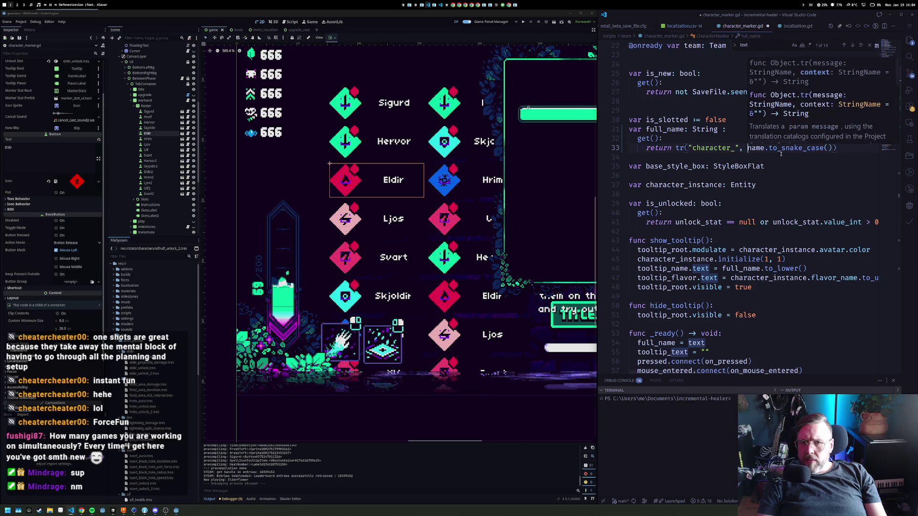
pyautogui.press('Left')
pyautogui.write('str(')
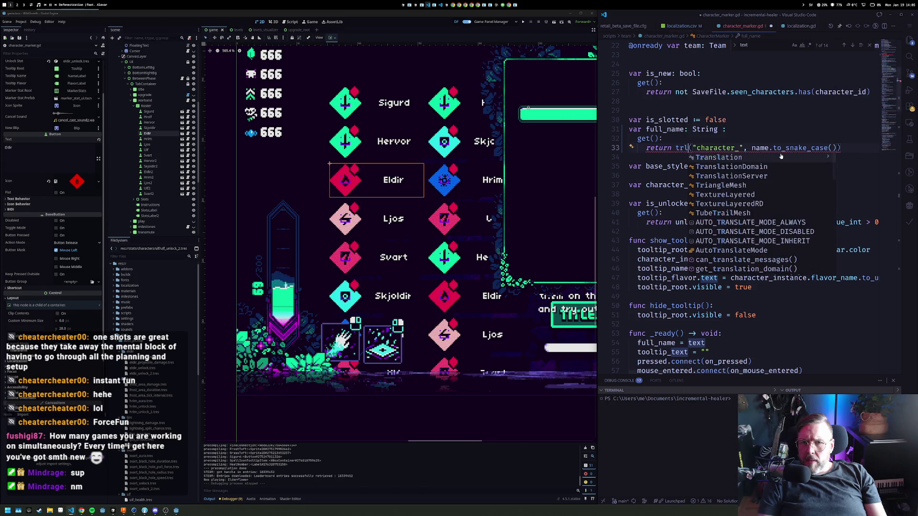
pyautogui.press('End')
pyautogui.write(')')
pyautogui.hotkey('ctrl', 's')
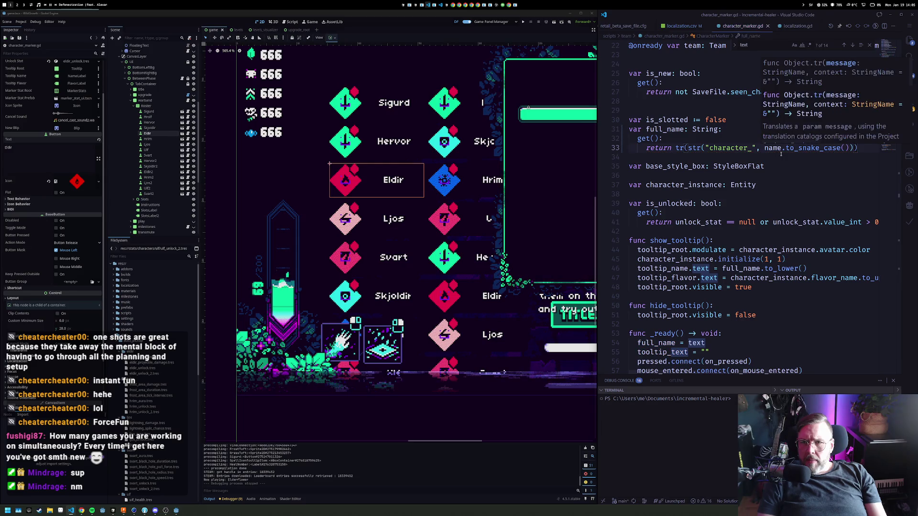
pyautogui.click(523, 21)
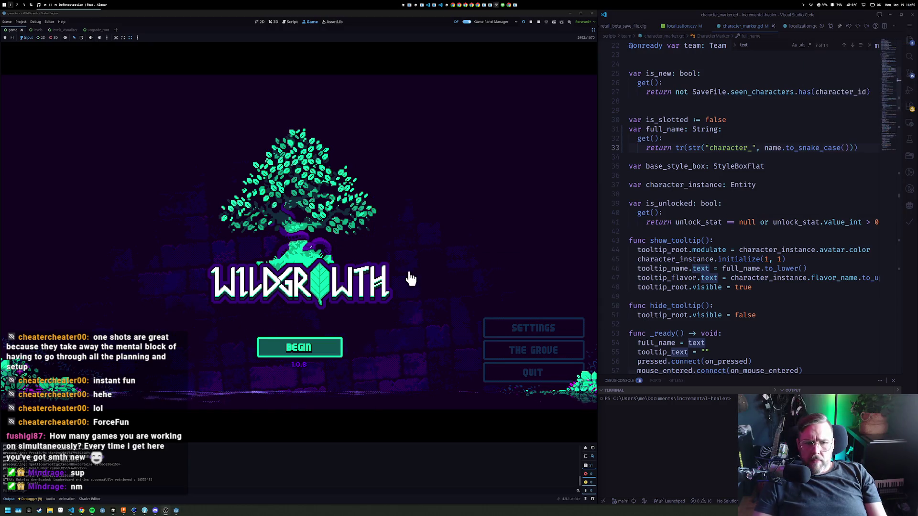
# Start a game, check ally names on the Warband screen, then stop and zoom out the editor
pyautogui.click(299, 348)
pyautogui.click(292, 89)
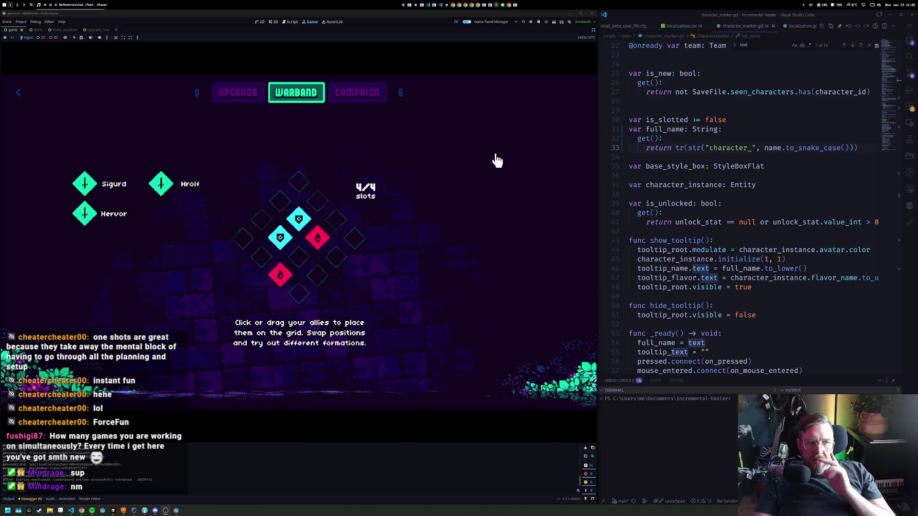
pyautogui.click(539, 23)
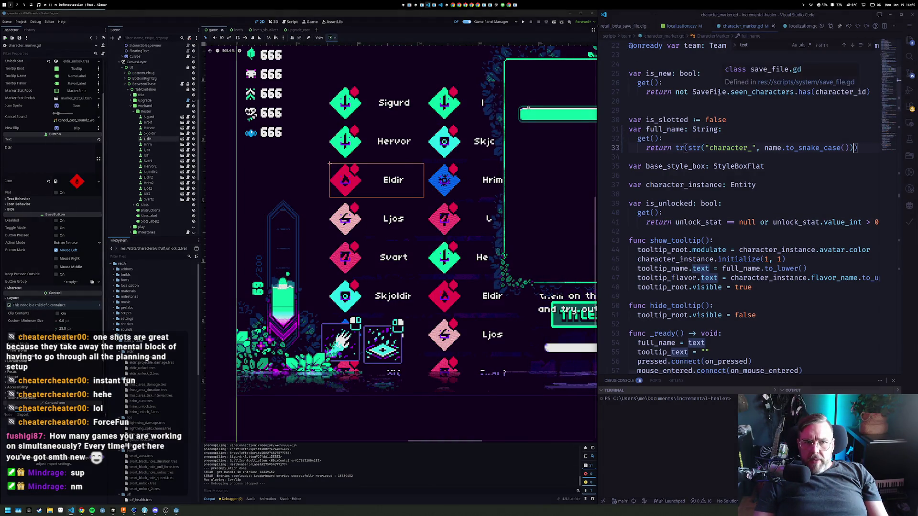
pyautogui.scroll(-3, 401, 166)
pyautogui.scroll(-2, 401, 166)
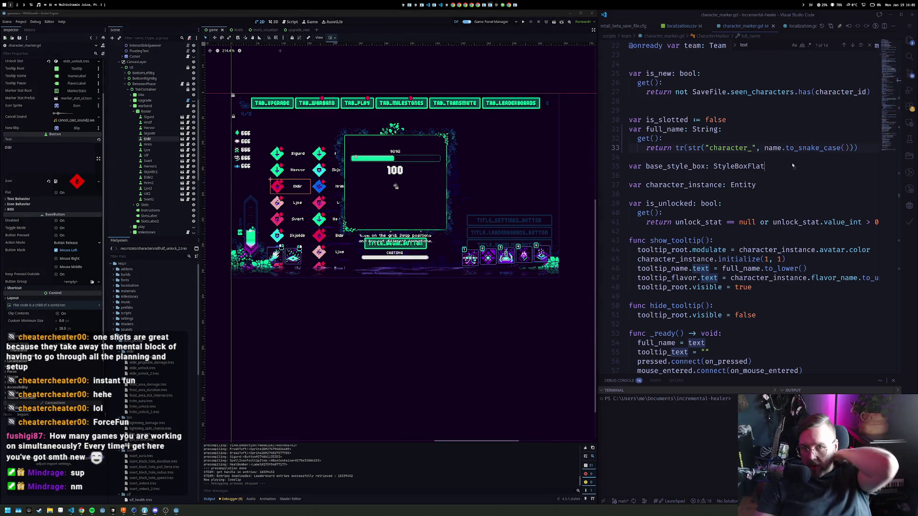
pyautogui.scroll(2, 792, 166)
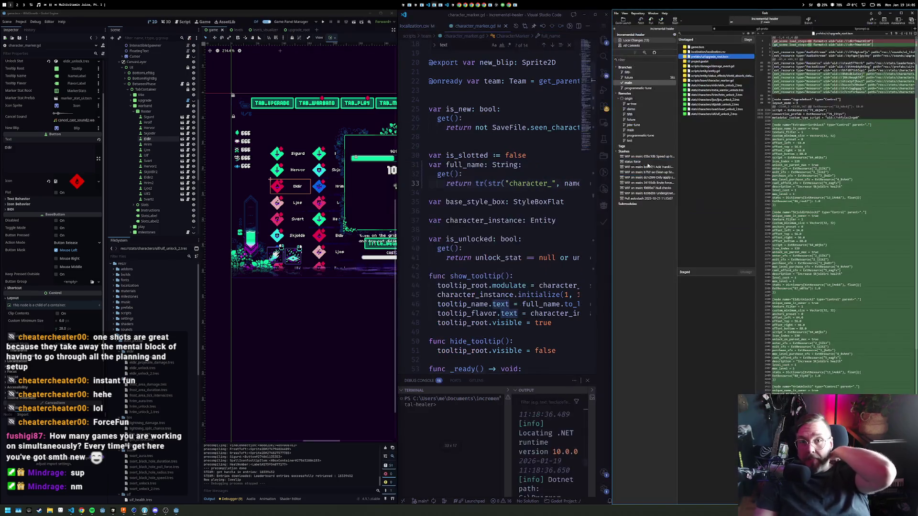
# Stage all changed files, commit them, and push main to origin
pyautogui.hotkey('ctrl', 'a')
pyautogui.moveTo(707, 89); pyautogui.dragTo(709, 342)
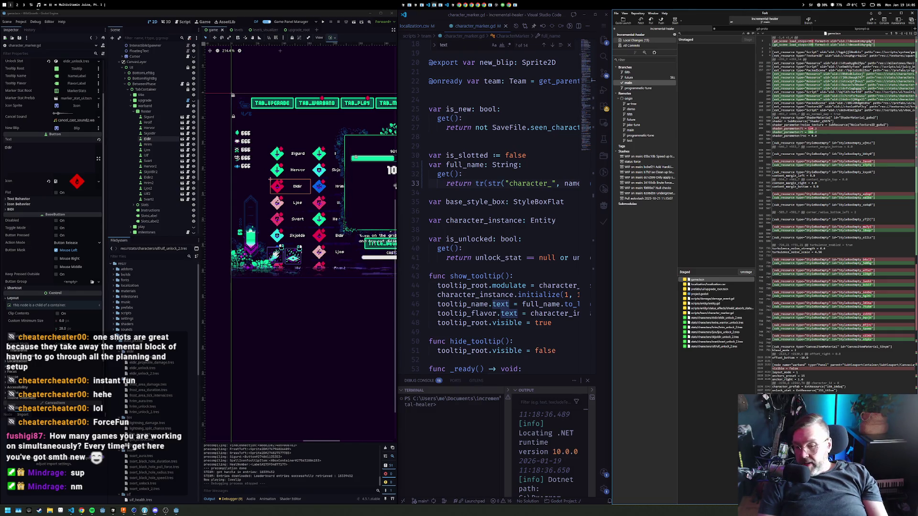
pyautogui.hotkey('ctrl', 'Return')
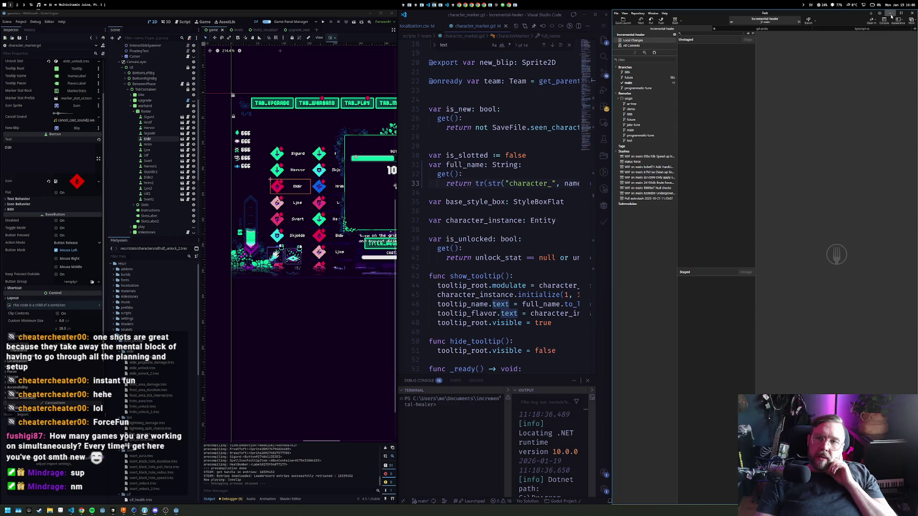
pyautogui.click(661, 20)
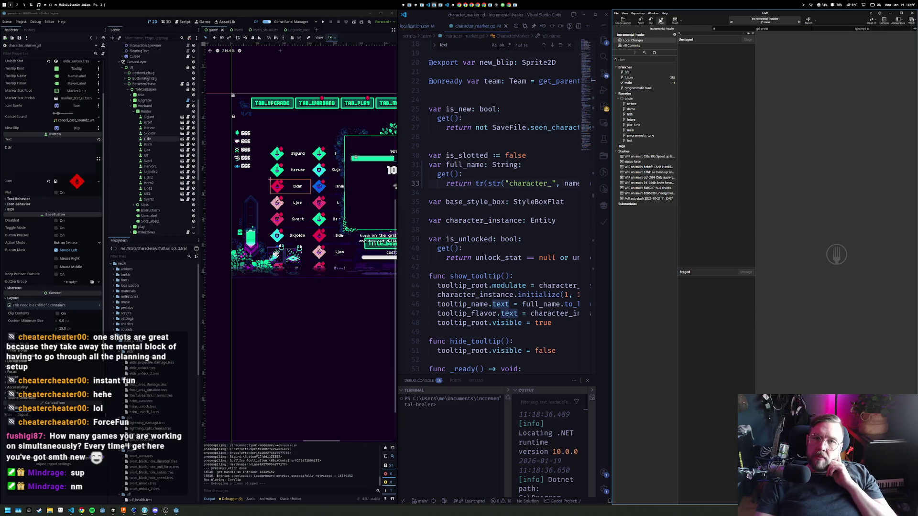
pyautogui.click(491, 280)
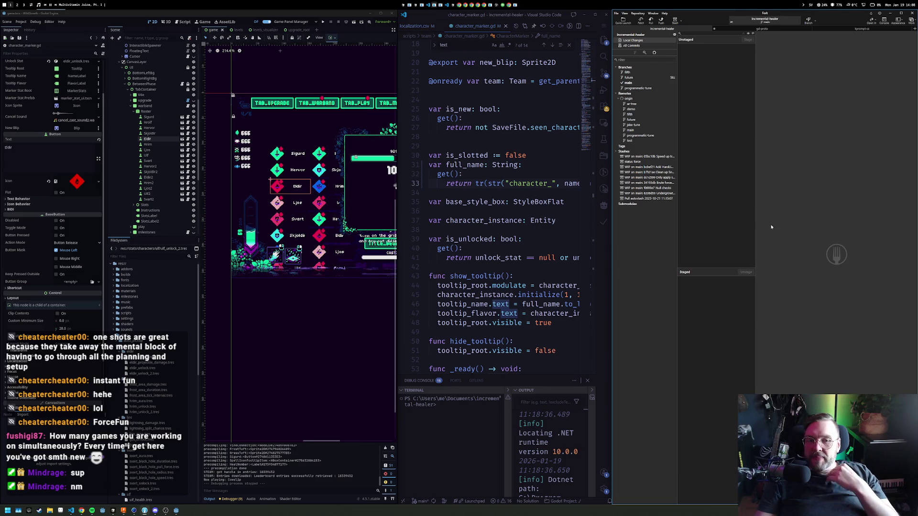
pyautogui.click(488, 109)
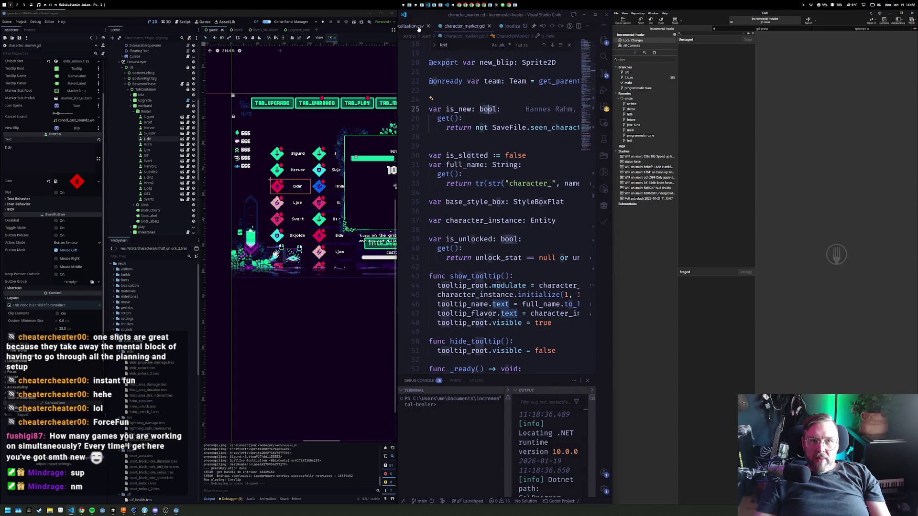
# Close the open script, saving the modified status effect script
pyautogui.hotkey('ctrl', 'w')
pyautogui.hotkey('ctrl', 'w')
pyautogui.hotkey('ctrl', 'w')
pyautogui.hotkey('ctrl', 'w')
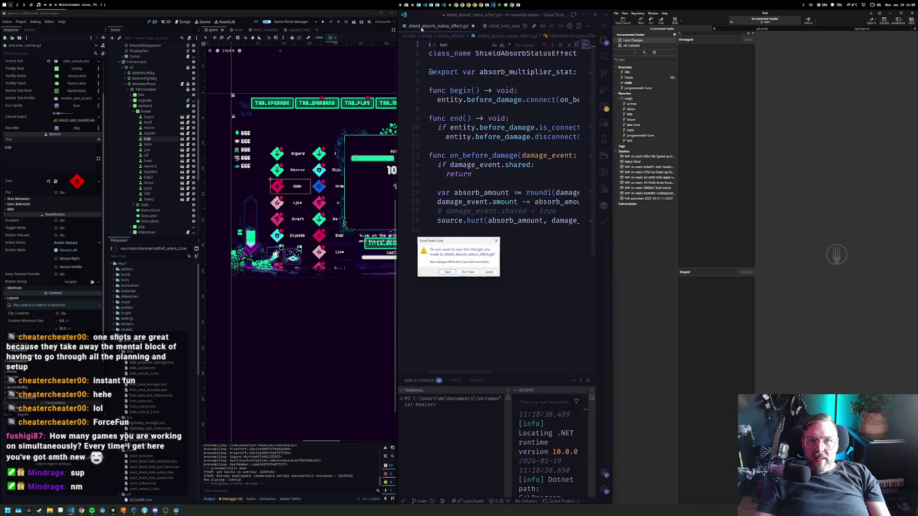
pyautogui.press('Tab')
pyautogui.press('Tab')
pyautogui.press('Tab')
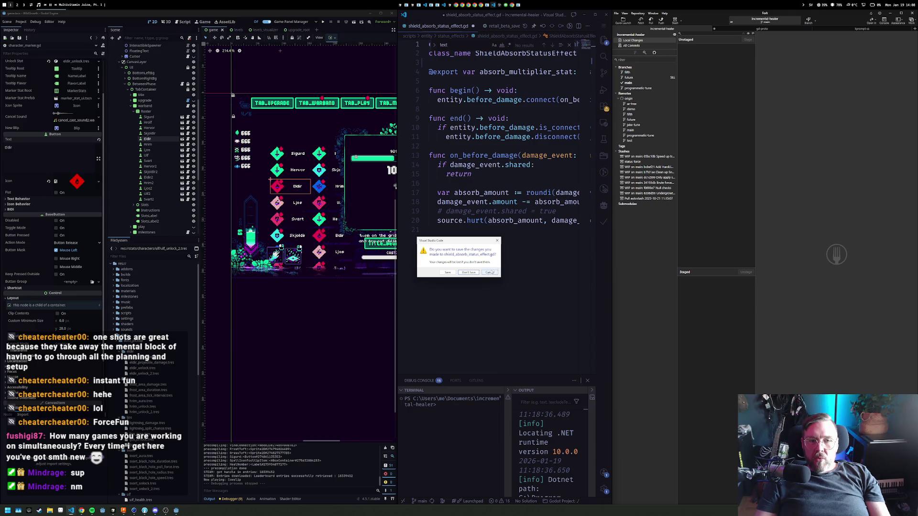
pyautogui.press('Return')
pyautogui.scroll(1, 517, 179)
pyautogui.press('Tab')
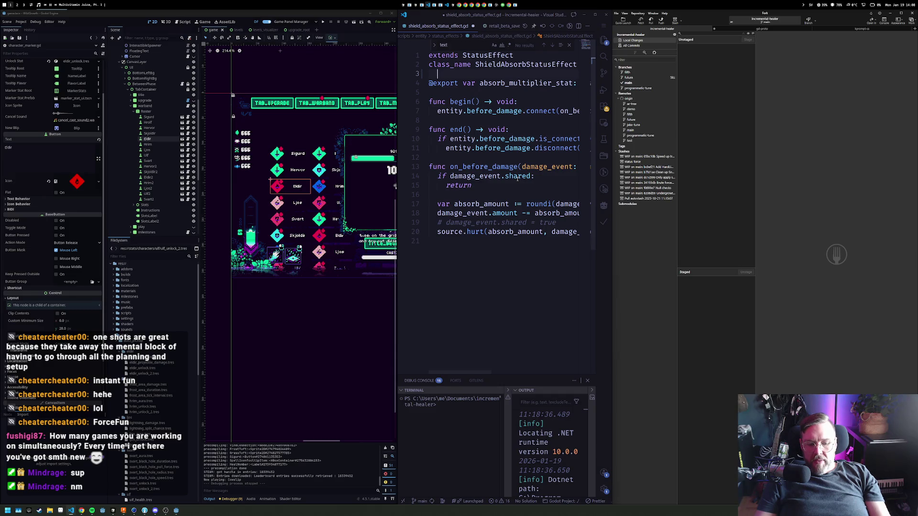
# Uncomment damage_event.shared = true on line 19 and save the shield absorb script
pyautogui.press('Down')
pyautogui.press('Down')
pyautogui.press('Down')
pyautogui.hotkey('ctrl', '/')
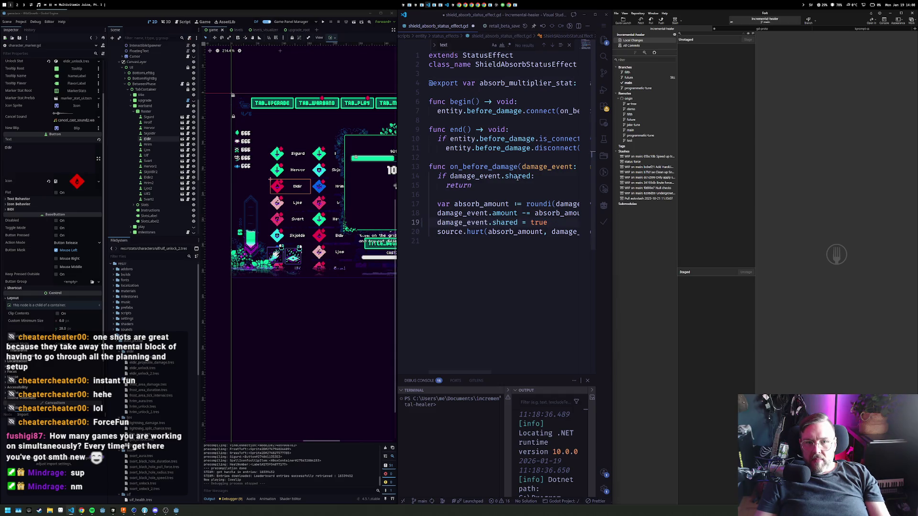
pyautogui.hscroll(2, 518, 179)
pyautogui.press('Up')
pyautogui.press('Up')
pyautogui.press('Up')
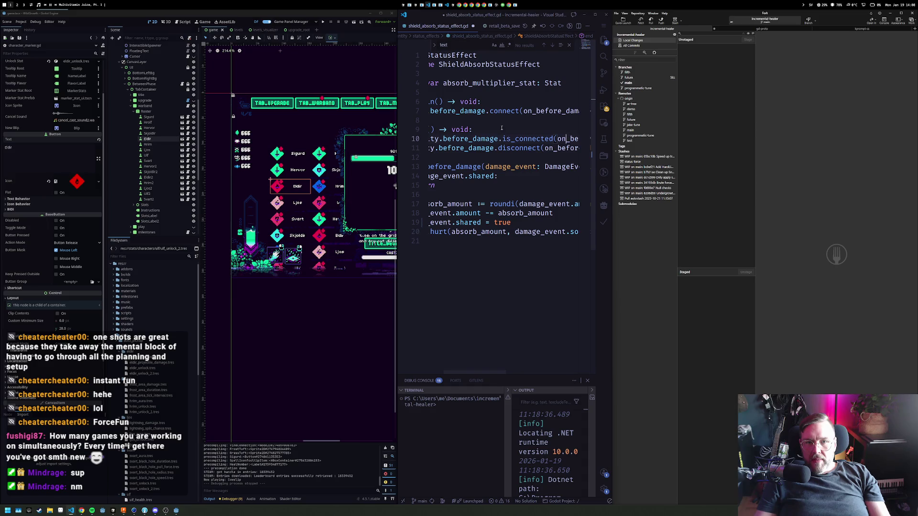
pyautogui.hscroll(-2, 502, 128)
pyautogui.hotkey('ctrl', 's')
pyautogui.click(554, 223)
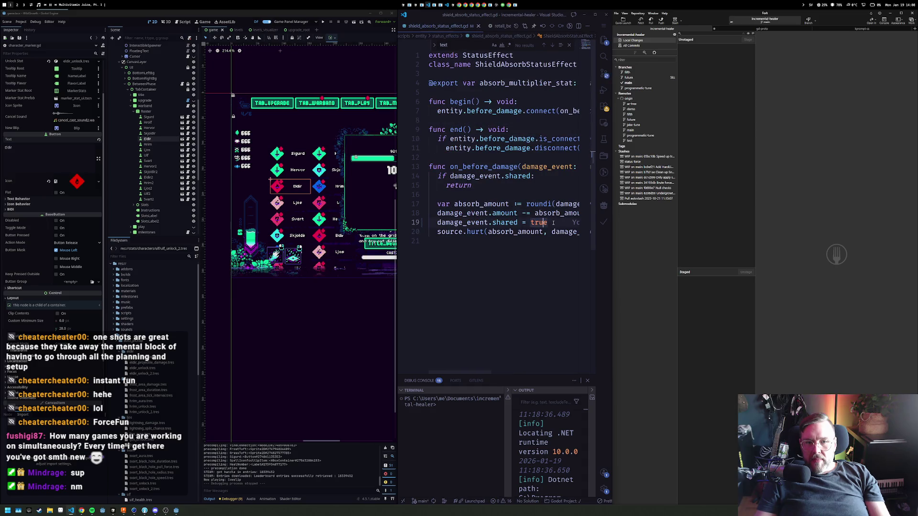
# Review the uncommitted change in Fork, then close Fork
pyautogui.click(705, 145)
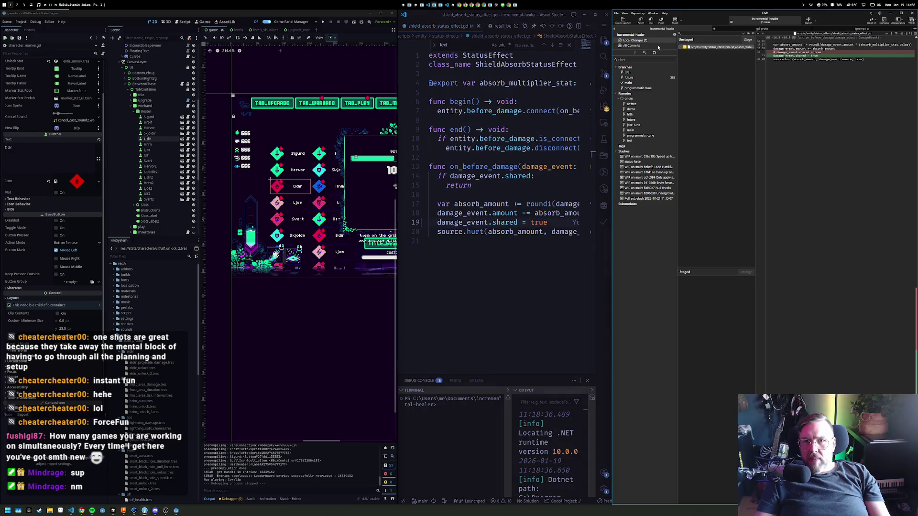
pyautogui.moveTo(809, 54)
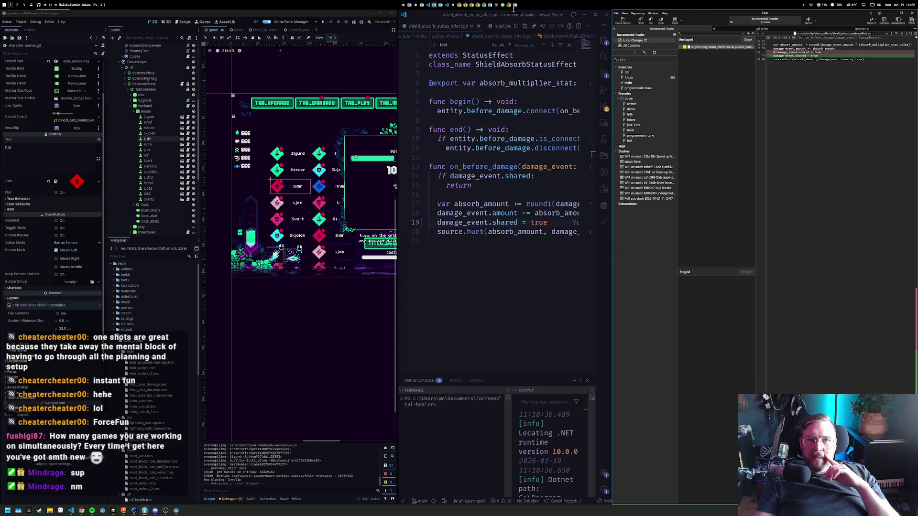
pyautogui.click(892, 13)
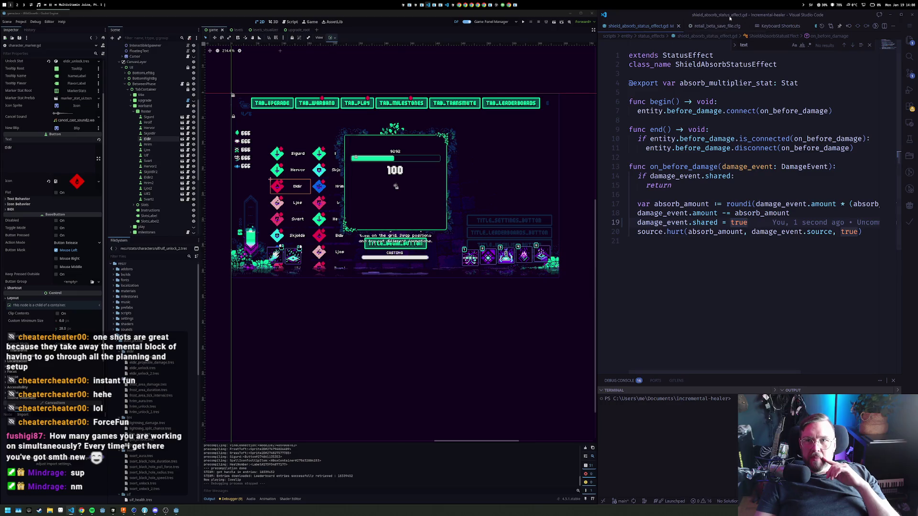
# Close the keyboard shortcuts list, retail_beta_save_file.cfg and other code tabs
pyautogui.click(757, 28)
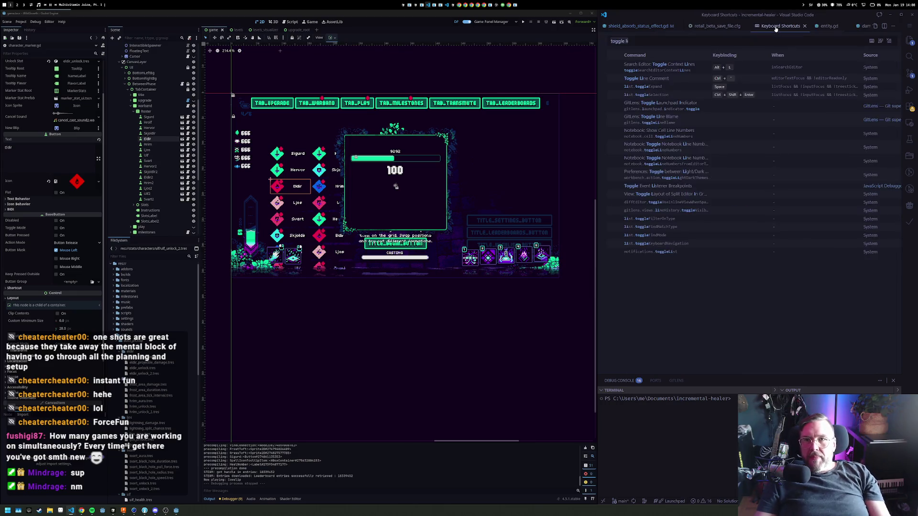
pyautogui.middleClick(757, 28)
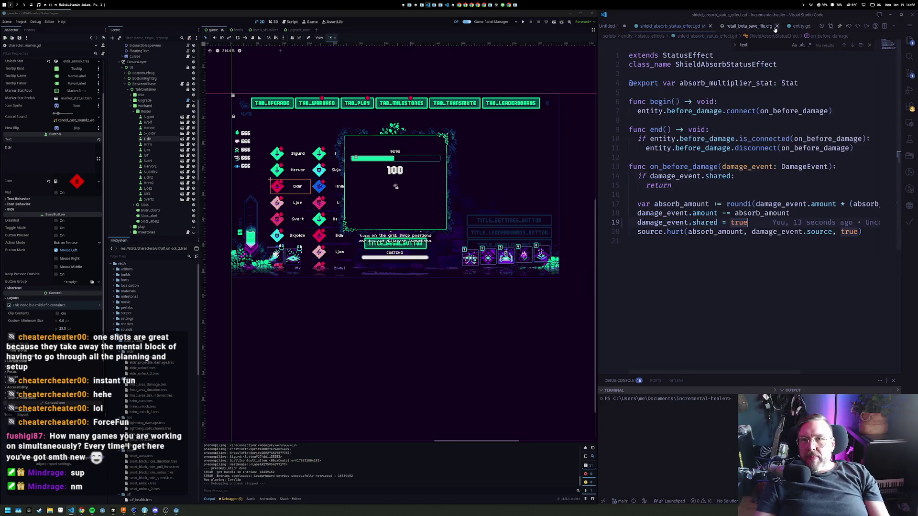
pyautogui.middleClick(738, 28)
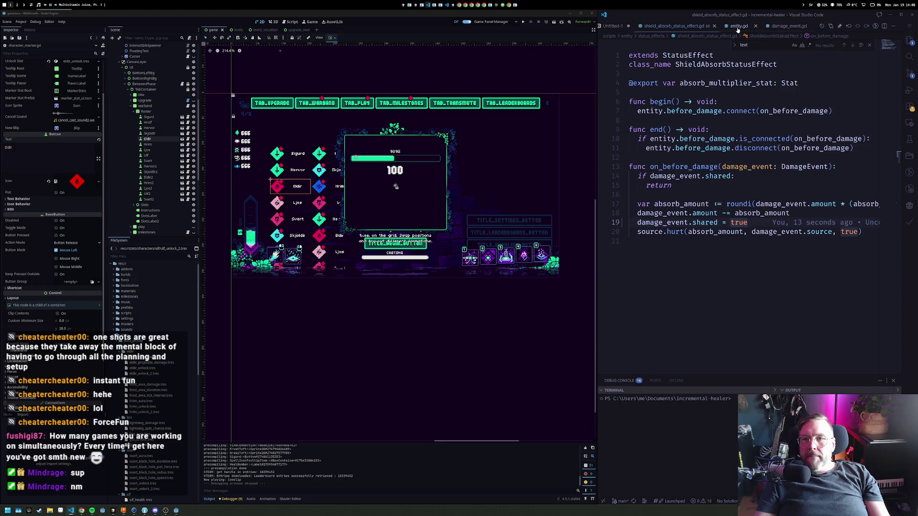
pyautogui.middleClick(738, 28)
pyautogui.hotkey('ctrl', 'w')
pyautogui.hotkey('ctrl', 'w')
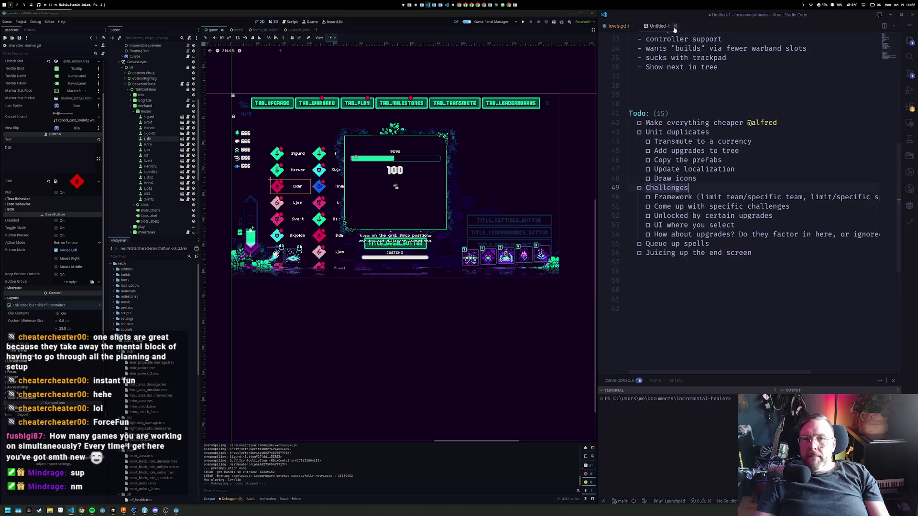
# Move the Update localization item below Draw icons
pyautogui.press('Up')
pyautogui.press('Up')
pyautogui.press('Up')
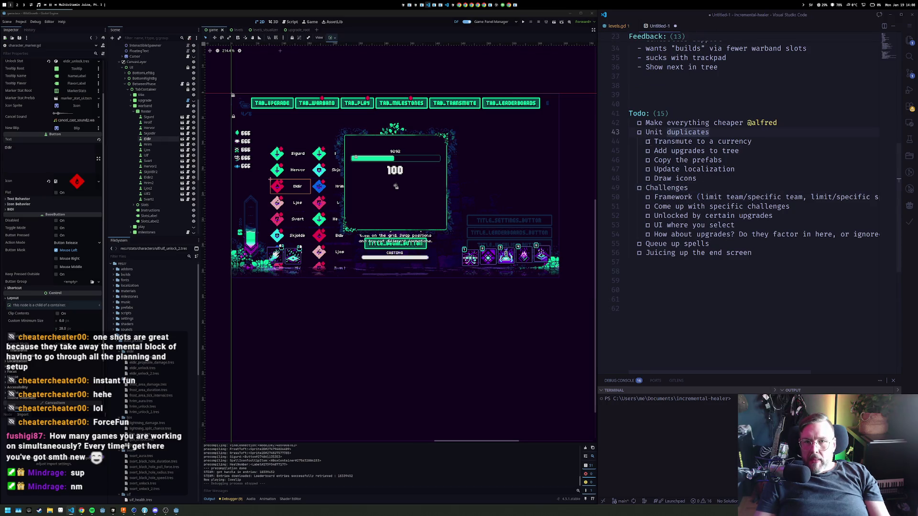
pyautogui.click(651, 142)
pyautogui.click(663, 152)
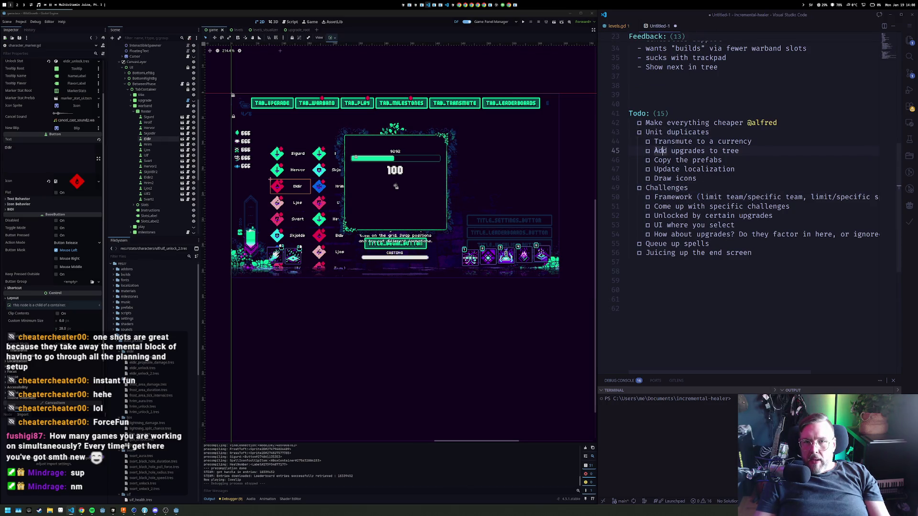
pyautogui.click(654, 178)
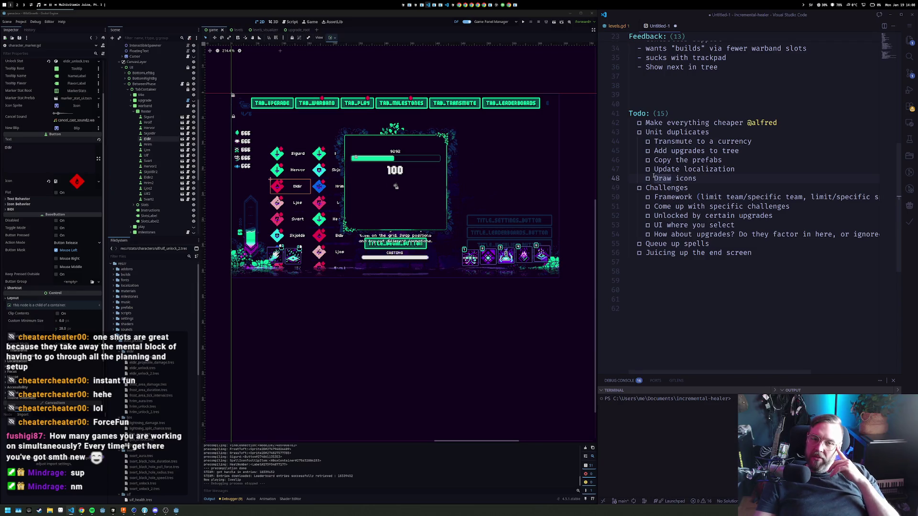
pyautogui.click(765, 169)
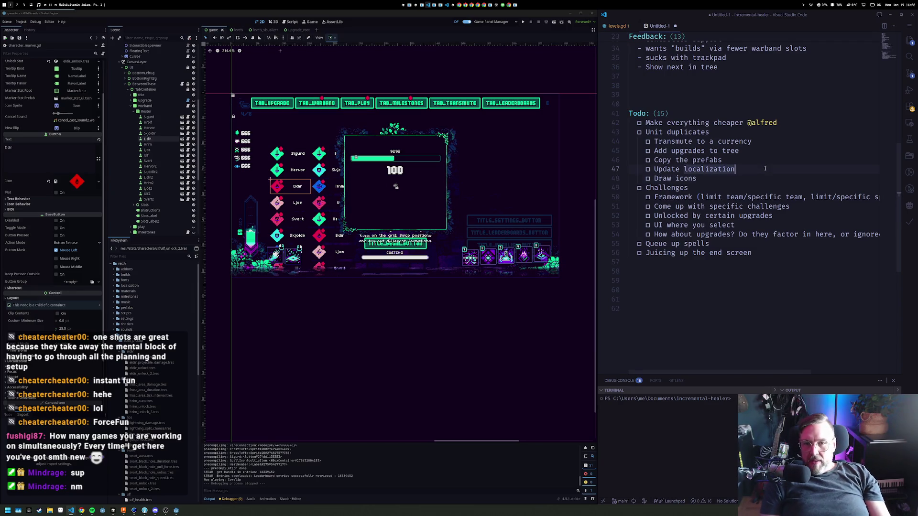
pyautogui.hotkey('alt', 'Down')
# Mark Copy the prefabs as done
pyautogui.press('Up')
pyautogui.press('Up')
pyautogui.hotkey('alt', 'd')
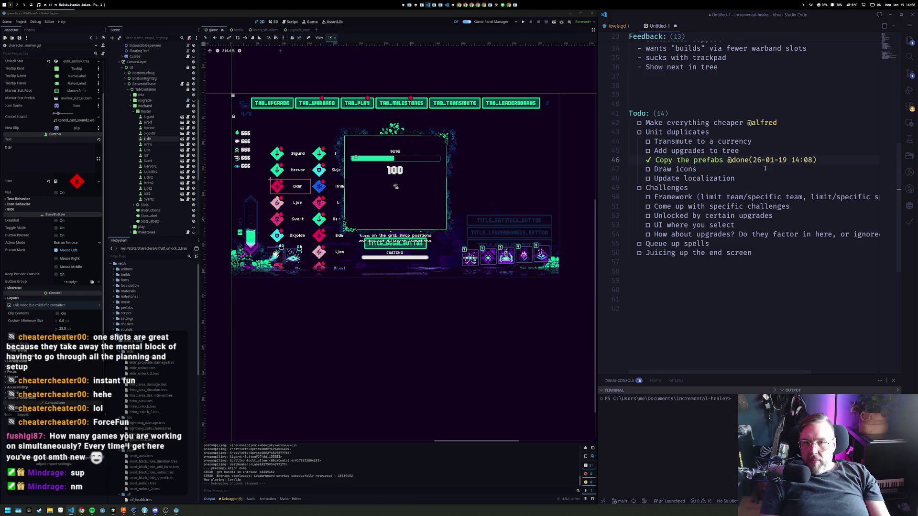
pyautogui.press('Up')
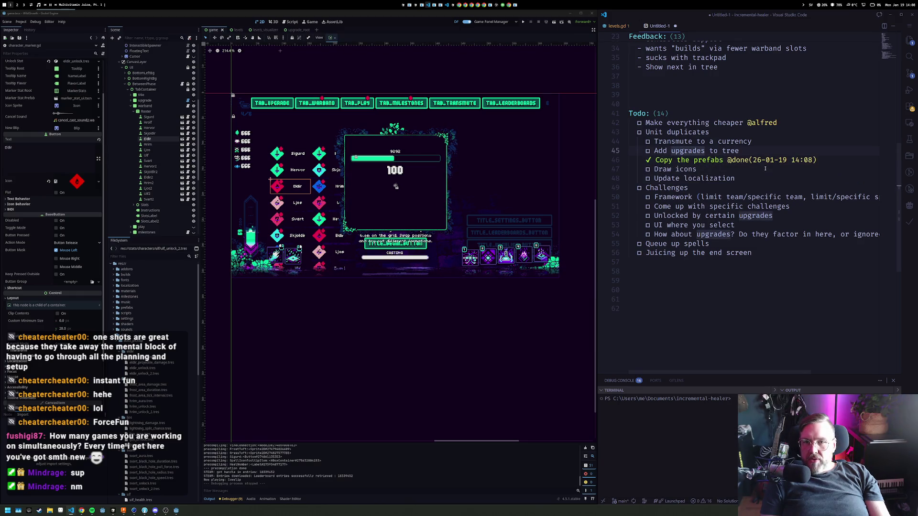
pyautogui.press('Down')
pyautogui.press('Down')
pyautogui.press('Down')
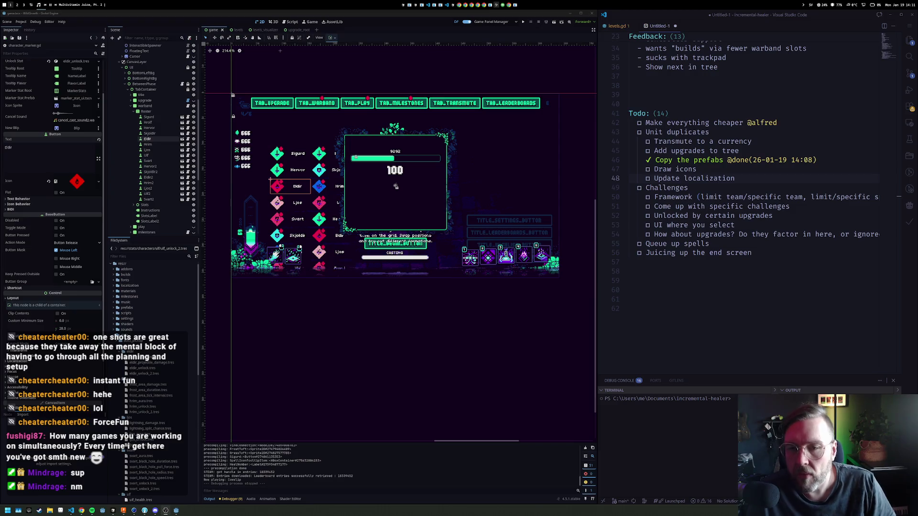
# Check off 'Add upgrades to tree' and add a 'Place in tree and set prices @' todo below Copy the prefabs
pyautogui.click(746, 150)
pyautogui.hotkey('alt', 'd')
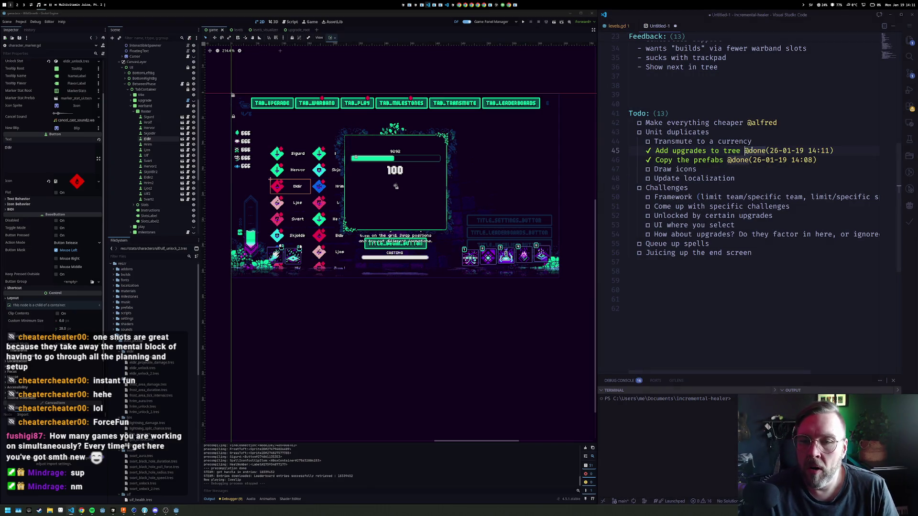
pyautogui.press('Down')
pyautogui.press('Return')
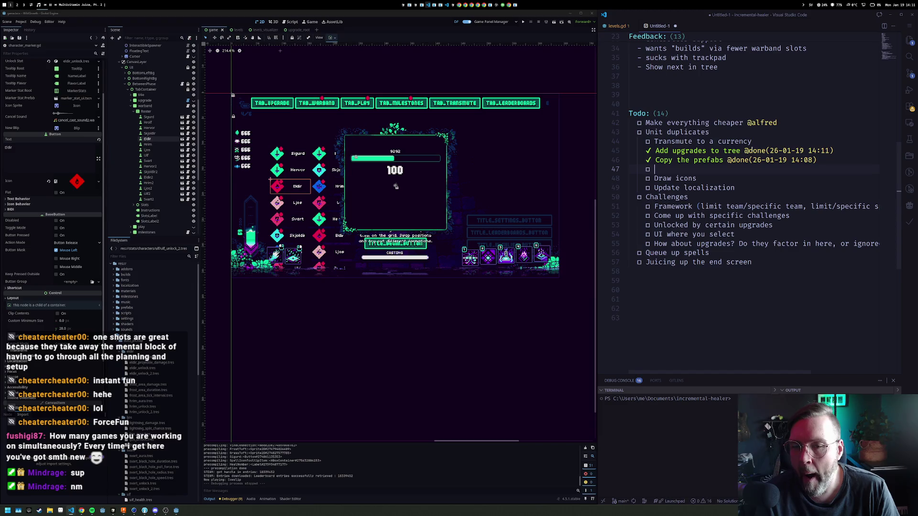
pyautogui.hotkey('alt', 'Return')
pyautogui.write('Place in tree and ')
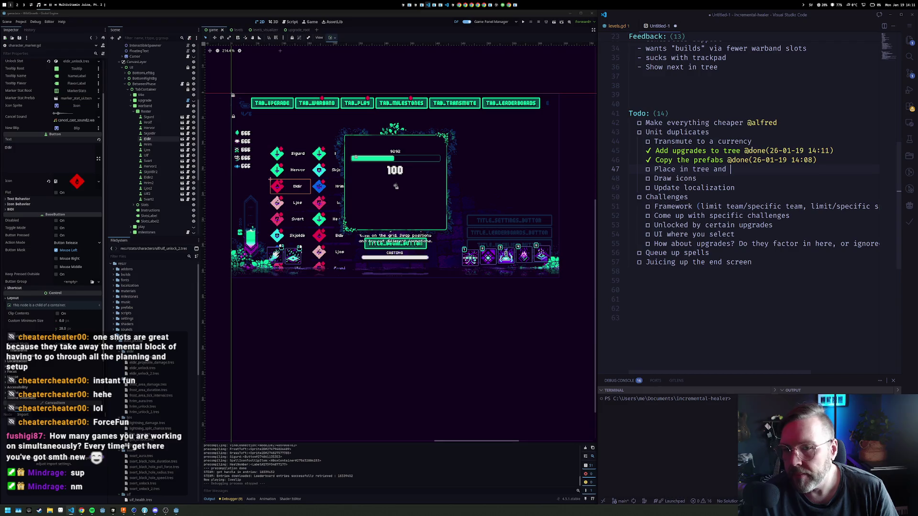
pyautogui.write('ste')
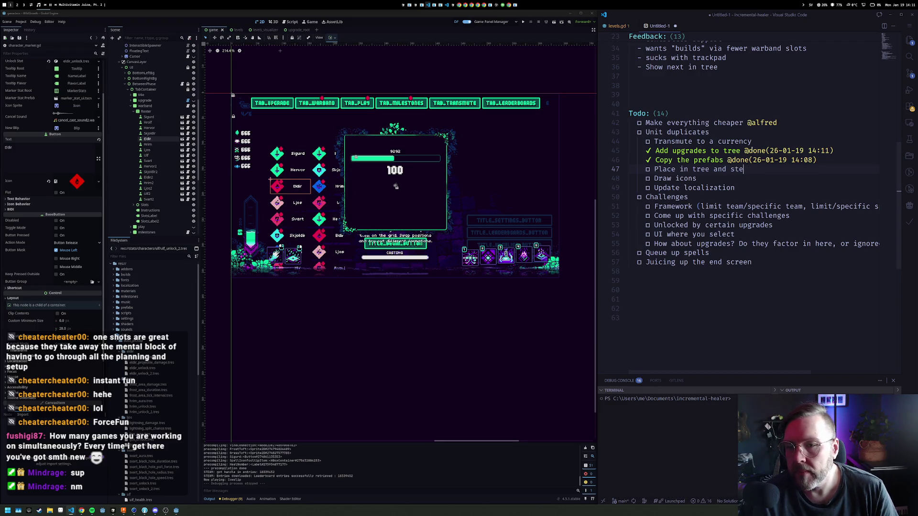
pyautogui.press('BackSpace')
pyautogui.press('BackSpace')
pyautogui.write('et price')
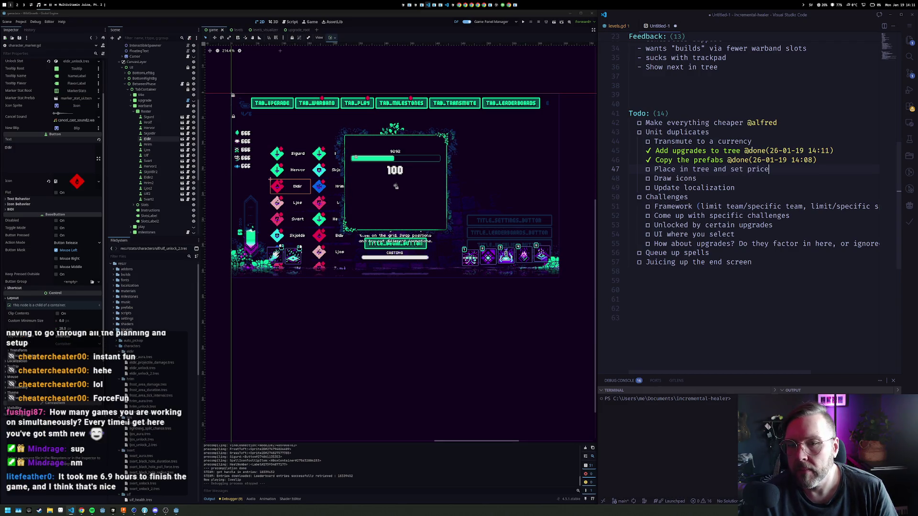
pyautogui.write('s @')
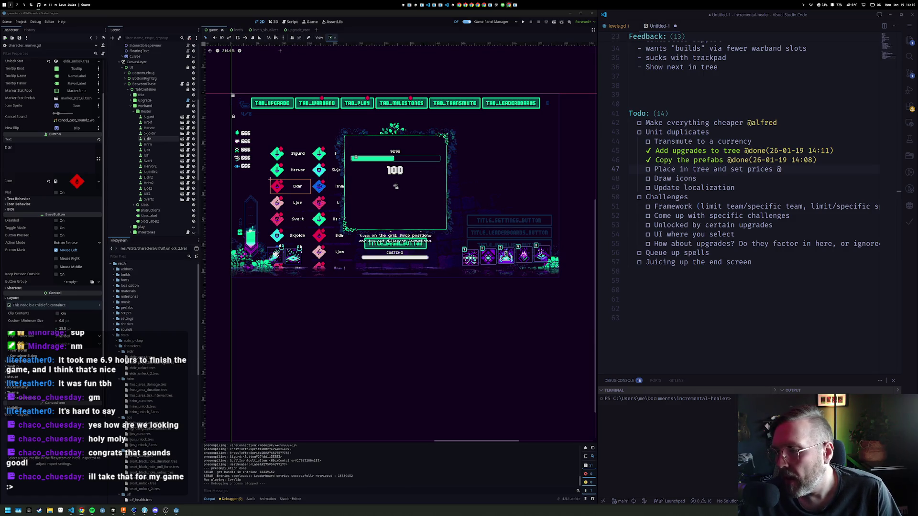
# Scroll the todo list and place the cursor after the '@' on the prices task
pyautogui.scroll(-1, 746, 167)
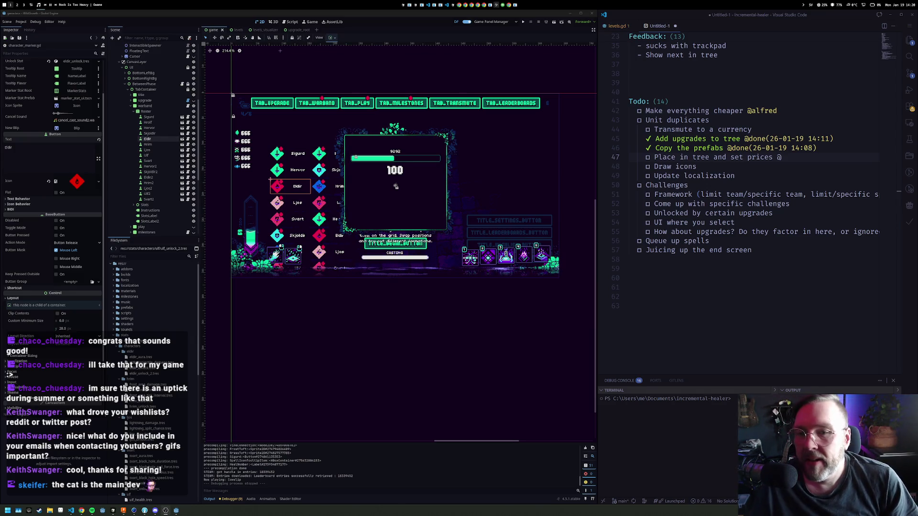
pyautogui.click(809, 157)
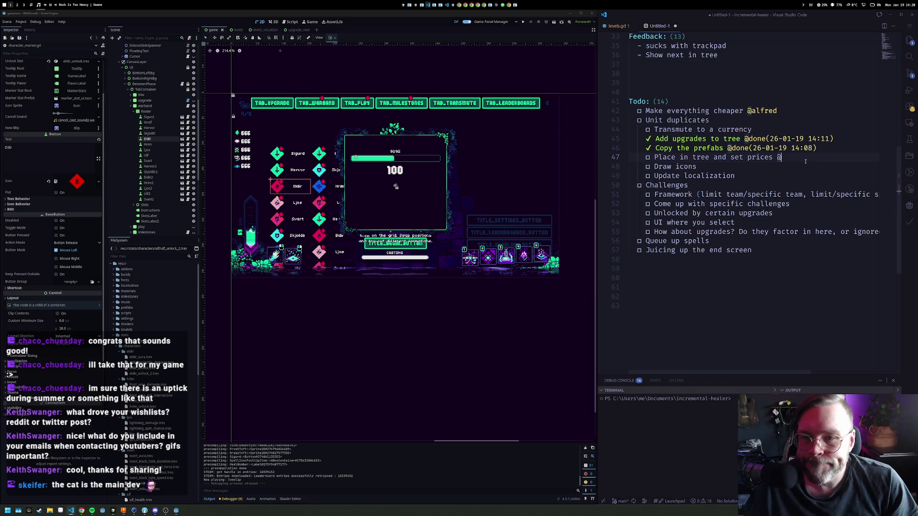
pyautogui.write('alfred')
pyautogui.press('Down')
pyautogui.press('Up')
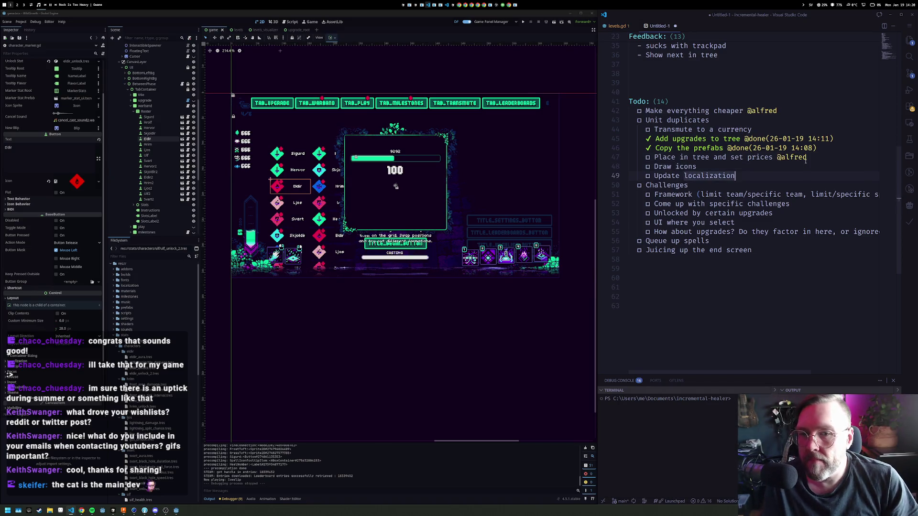
pyautogui.hotkey('alt', 'Up')
pyautogui.hotkey('alt', 'Up')
pyautogui.hotkey('alt', 'Up')
pyautogui.press('Down')
pyautogui.hotkey('alt', 'Down')
pyautogui.hotkey('alt', 'Down')
pyautogui.hotkey('alt', 'Down')
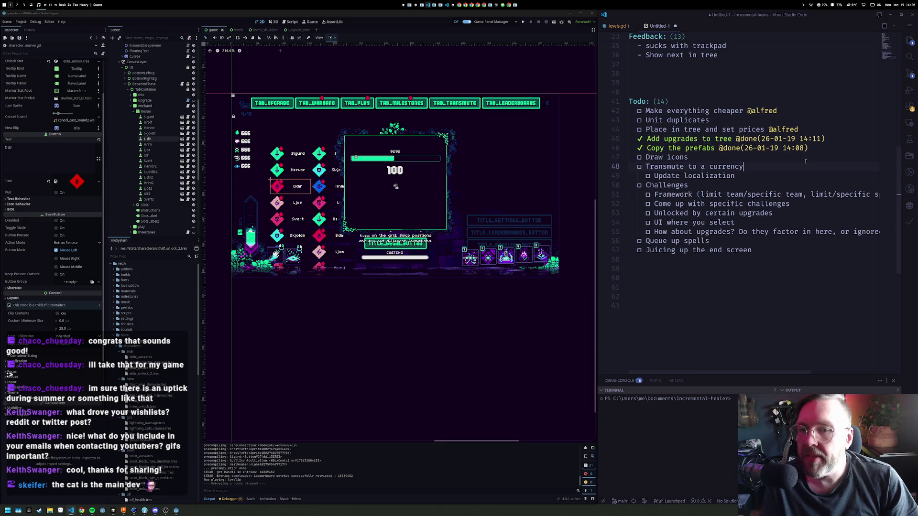
# Delete the 'Transmute to a currency' task and nest the done tasks and Draw icons one level
pyautogui.hotkey('ctrl', 'shift', 'k')
pyautogui.press('Up')
pyautogui.hotkey('shift', 'Up')
pyautogui.hotkey('shift', 'Tab')
pyautogui.press('Up')
pyautogui.hotkey('shift', 'Down')
pyautogui.hotkey('shift', 'Down')
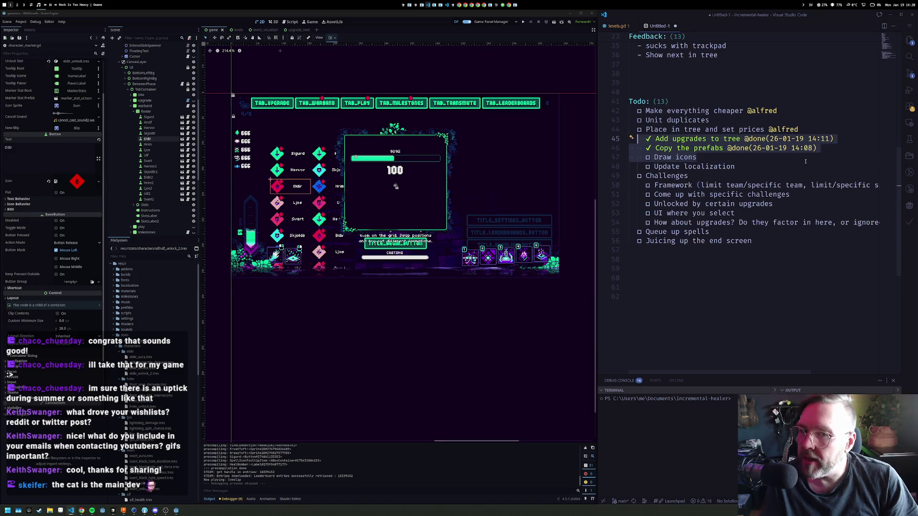
pyautogui.press('Tab')
pyautogui.press('Down')
# Fix the 'localization' typo and move Update localization above Draw icons
pyautogui.write('o')
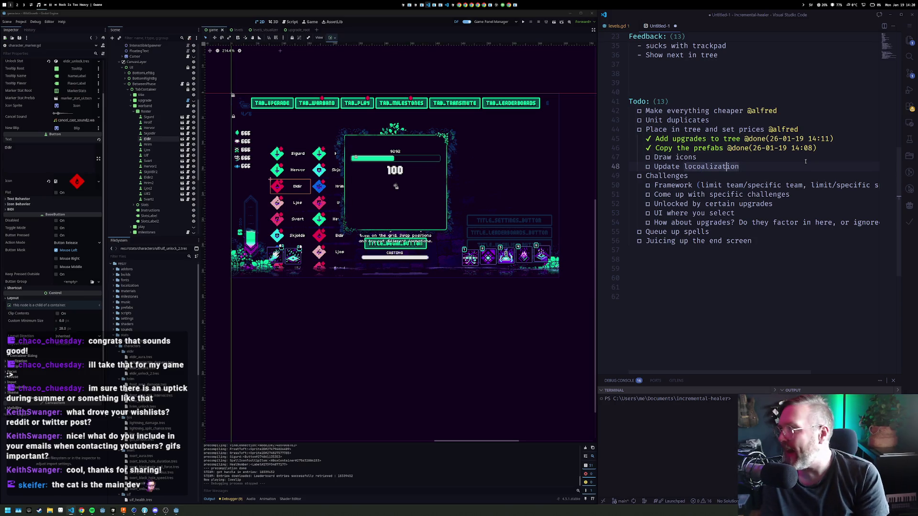
pyautogui.press('Left')
pyautogui.press('Left')
pyautogui.press('Left')
pyautogui.press('BackSpace')
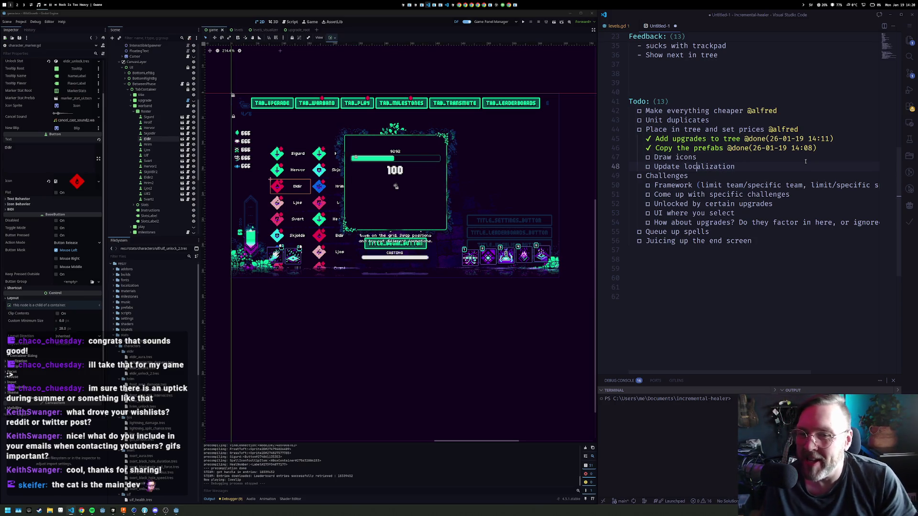
pyautogui.hotkey('alt', 'Up')
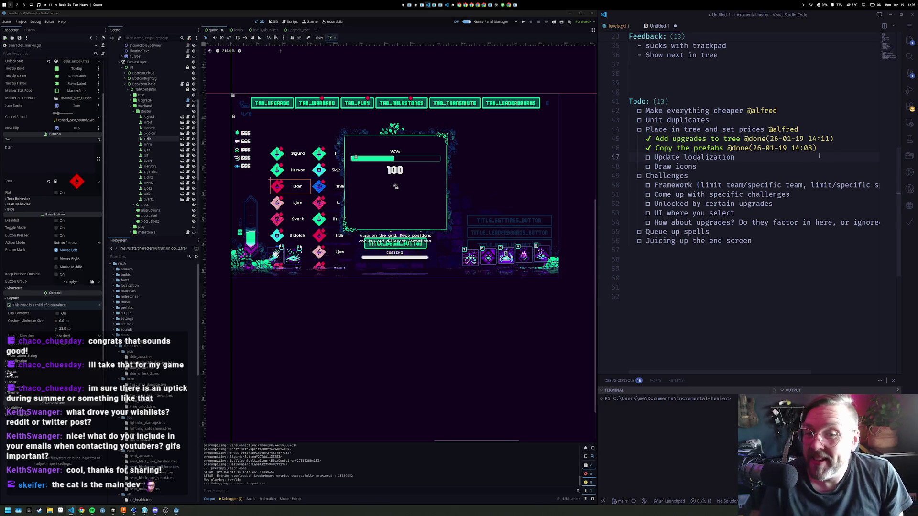
pyautogui.press('Down')
pyautogui.press('Down')
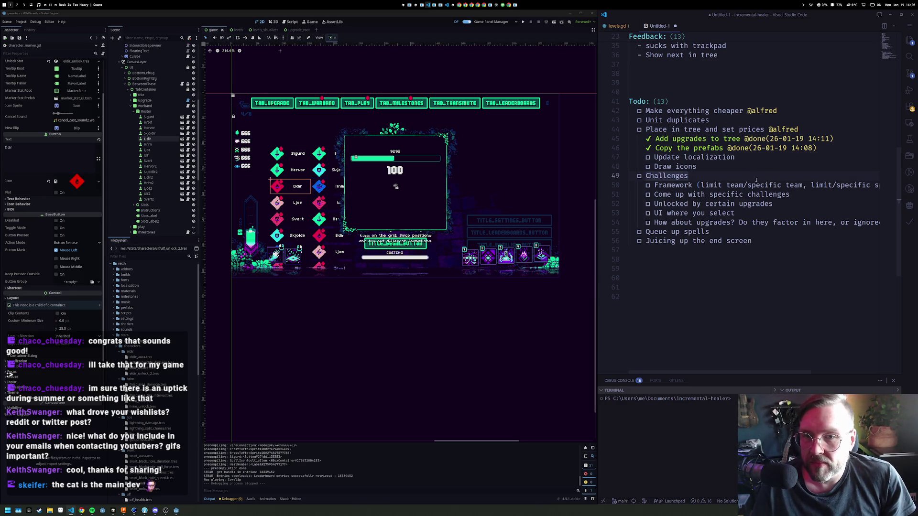
# Indent the prices task so it nests under Unit duplicates
pyautogui.click(732, 122)
pyautogui.press('Down')
pyautogui.press('Home')
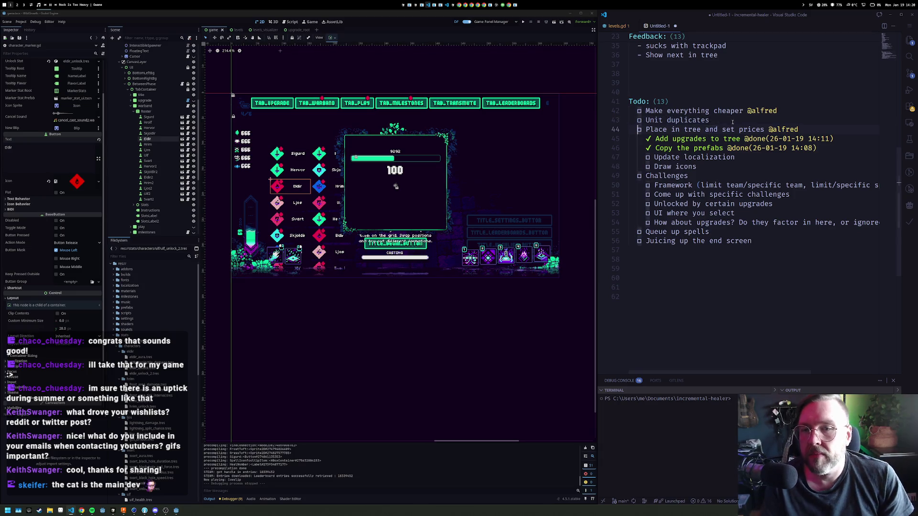
pyautogui.press('Tab')
pyautogui.press('Down')
pyautogui.press('Down')
pyautogui.press('Down')
pyautogui.press('Down')
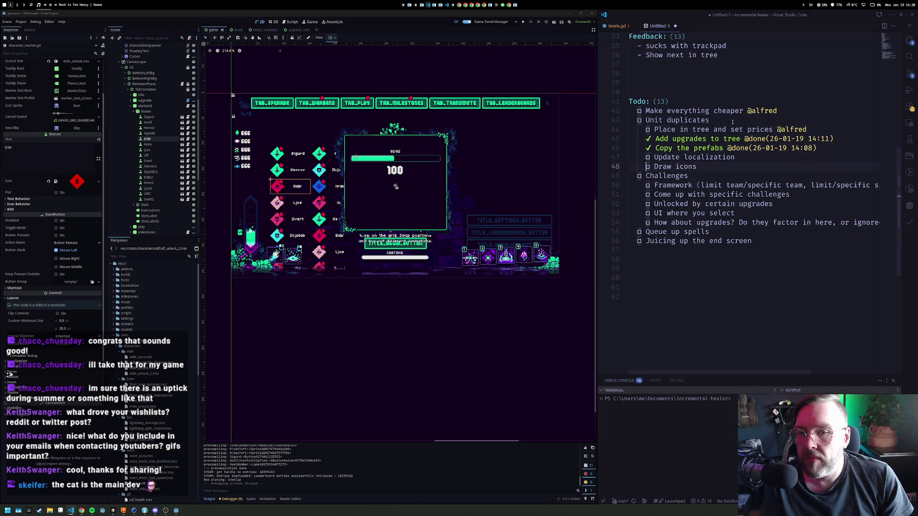
pyautogui.press('Home')
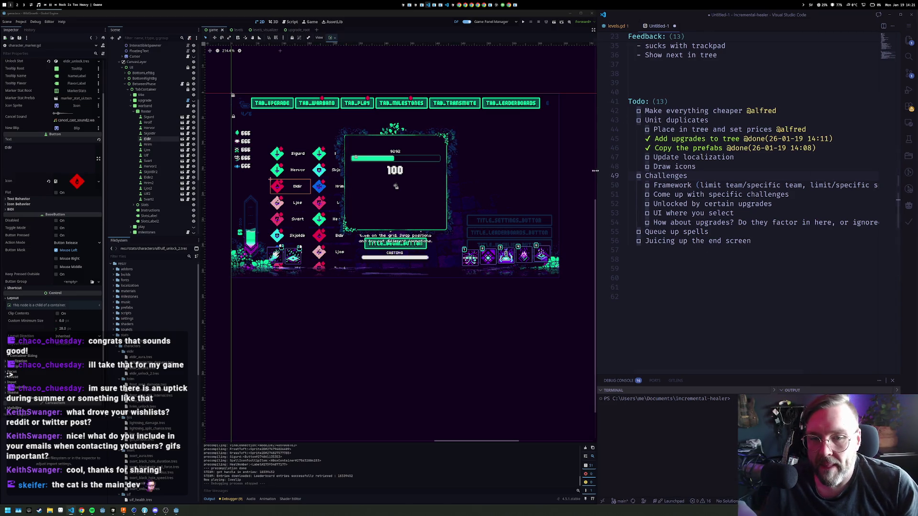
# Widen the editor and add '1.' task lines under 'Come up with specific challenges'
pyautogui.moveTo(596, 172); pyautogui.dragTo(480, 181)
pyautogui.click(603, 186)
pyautogui.press('Down')
pyautogui.press('End')
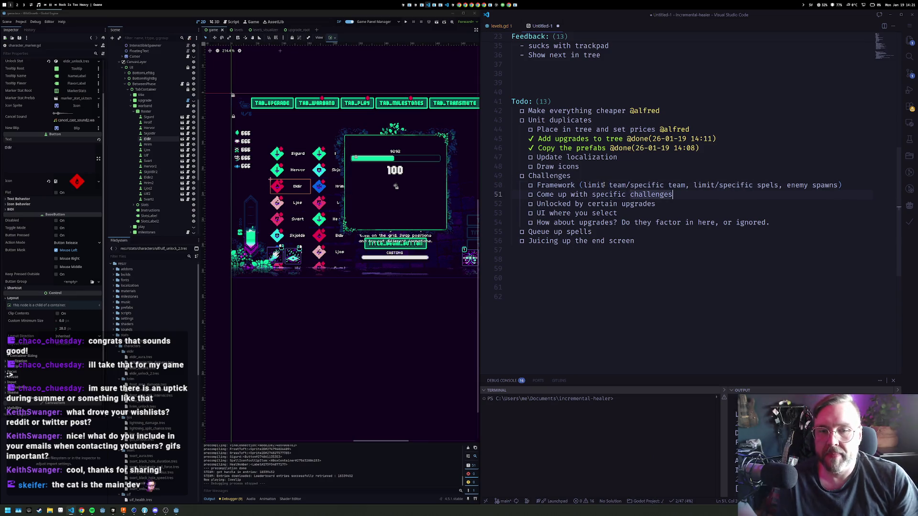
pyautogui.press('Return')
pyautogui.hotkey('alt', 'Return')
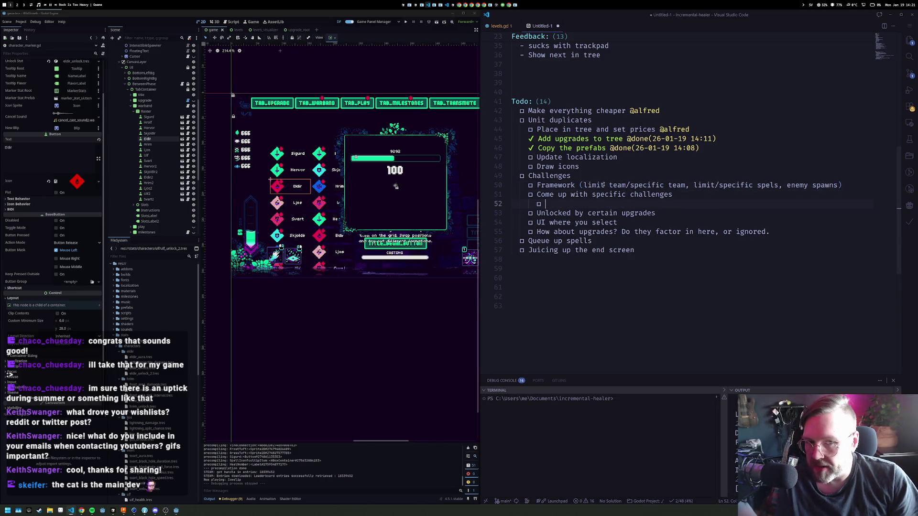
pyautogui.write('1')
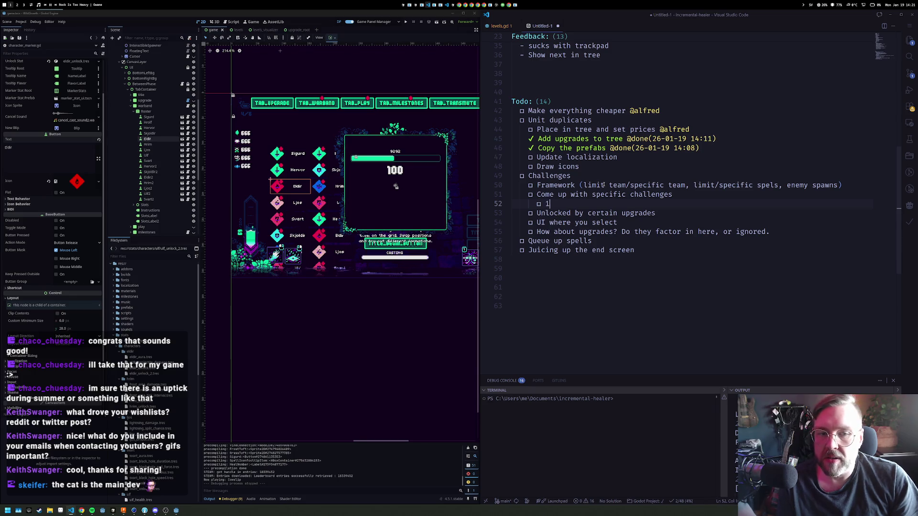
pyautogui.write('.')
pyautogui.press('Return')
pyautogui.press('Return')
pyautogui.press('Return')
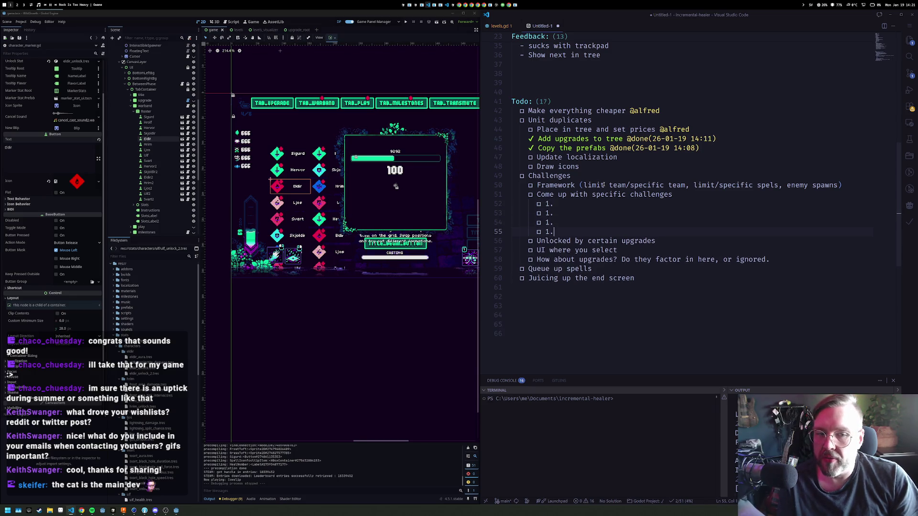
# Renumber the second to fourth challenge lines as 2, 3 and 4, clearing garbled text
pyautogui.press('Up')
pyautogui.press('Up')
pyautogui.press('Up')
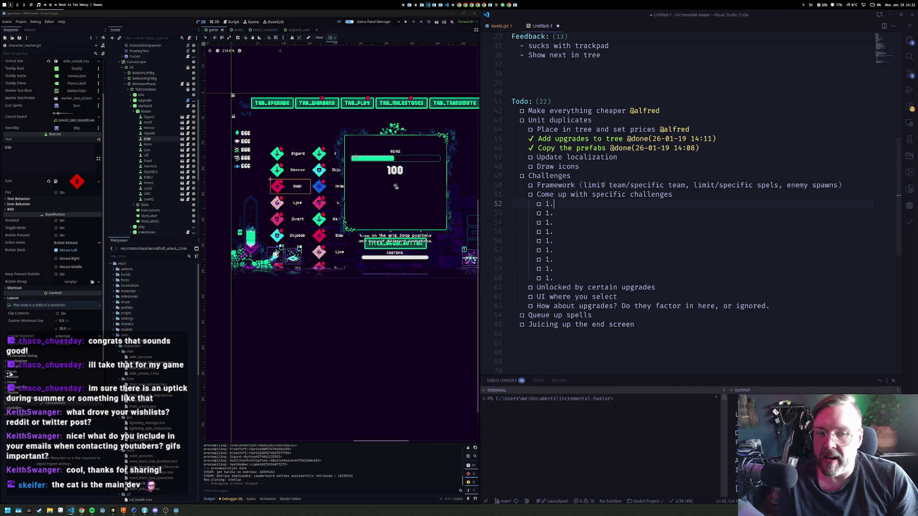
pyautogui.press('Left')
pyautogui.press('BackSpace')
pyautogui.write('2')
pyautogui.press('Down')
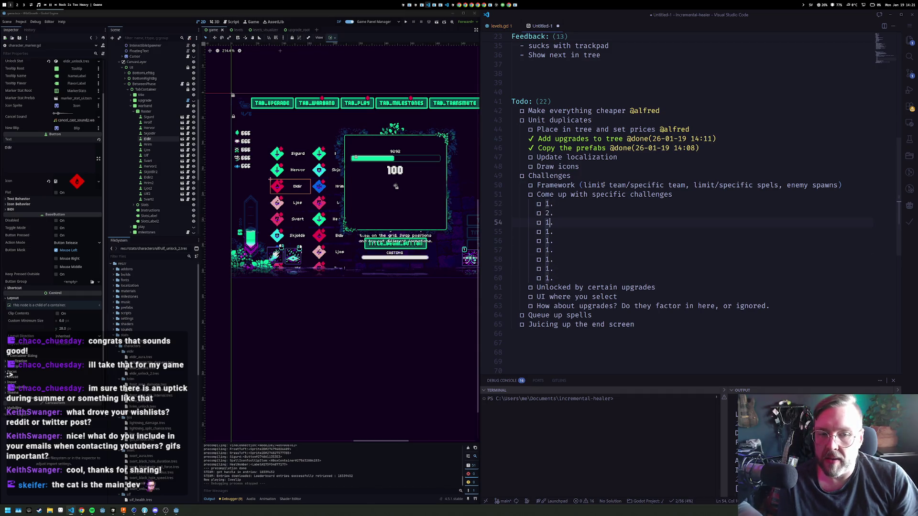
pyautogui.press('BackSpace')
pyautogui.write('3')
pyautogui.press('Down')
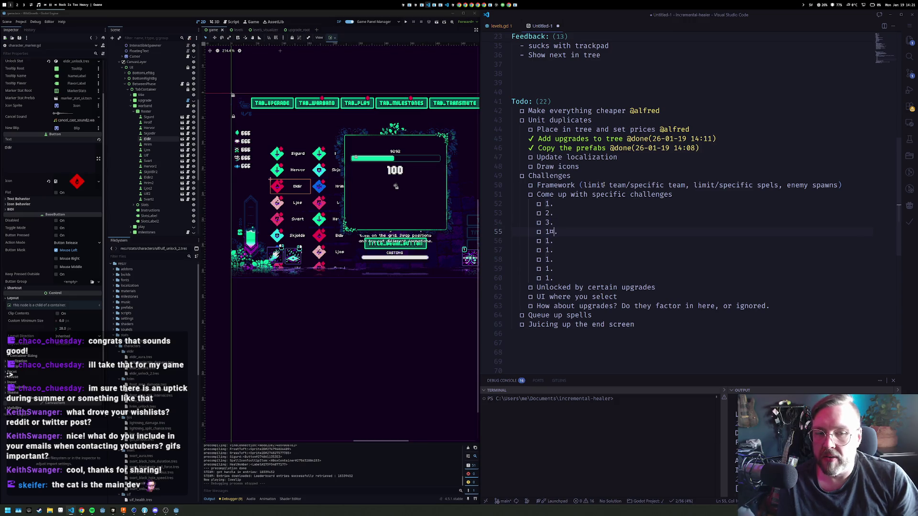
pyautogui.write('¤JJ')
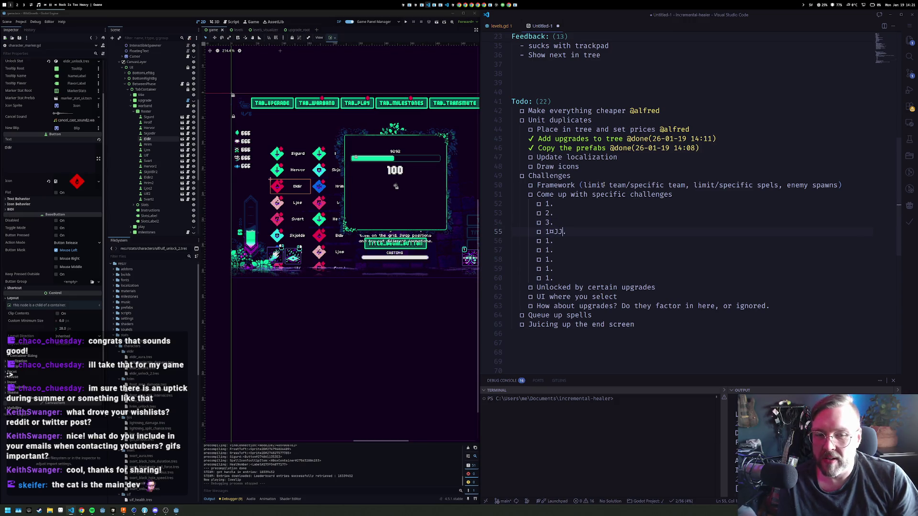
pyautogui.write('¤¤¤¤jjuuio')
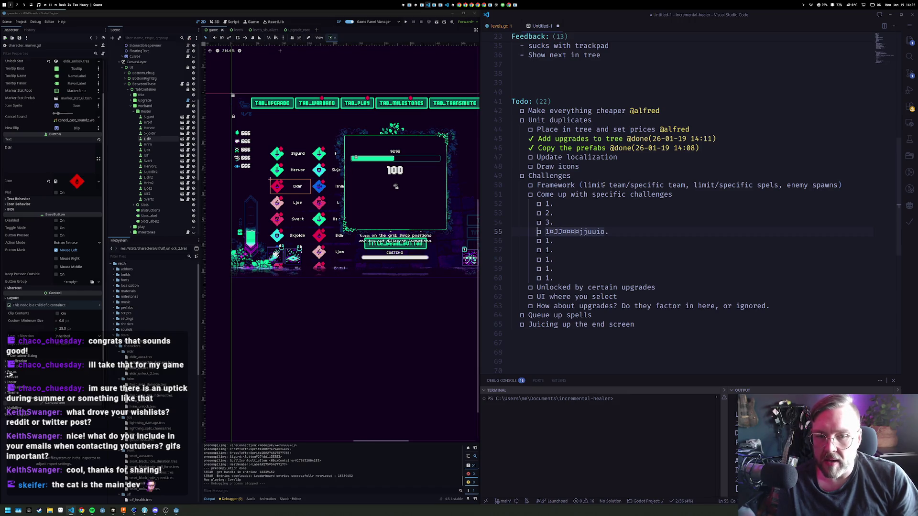
pyautogui.press('Home')
pyautogui.hotkey('shift', 'End')
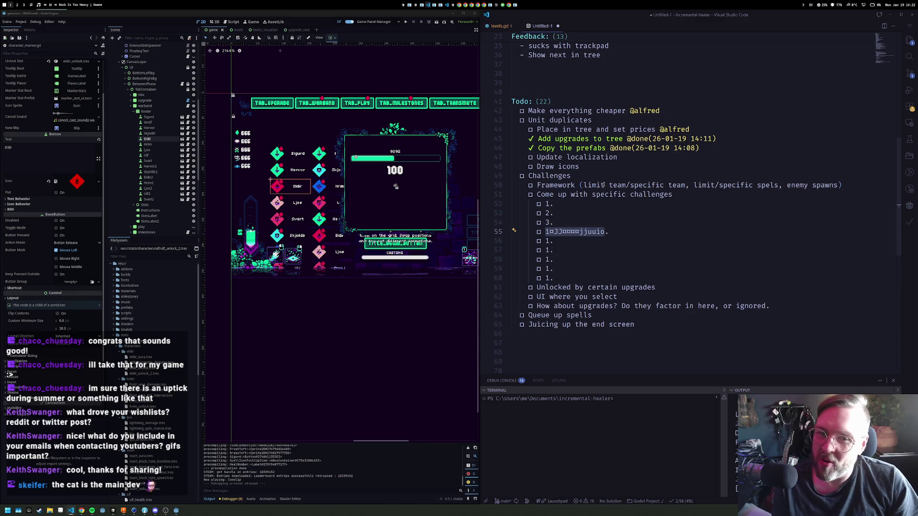
pyautogui.write('4.')
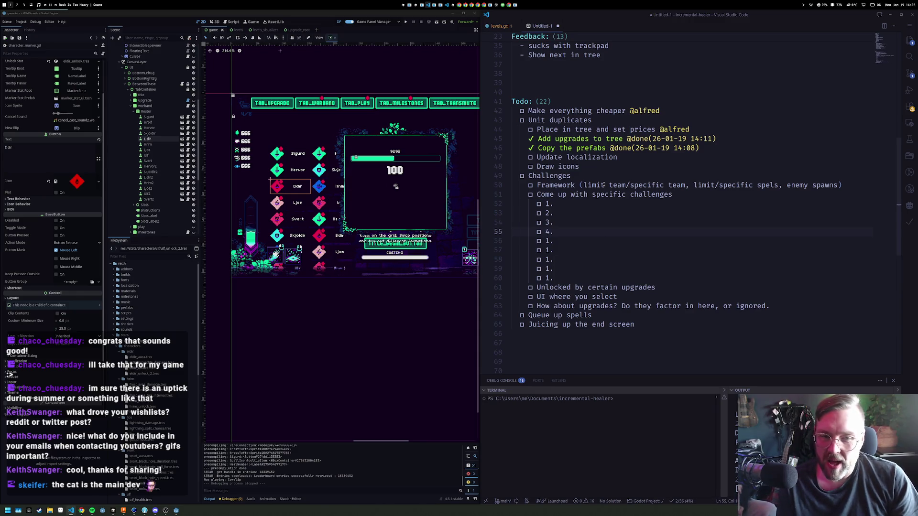
pyautogui.press('BackSpace')
pyautogui.write('!"#¤')
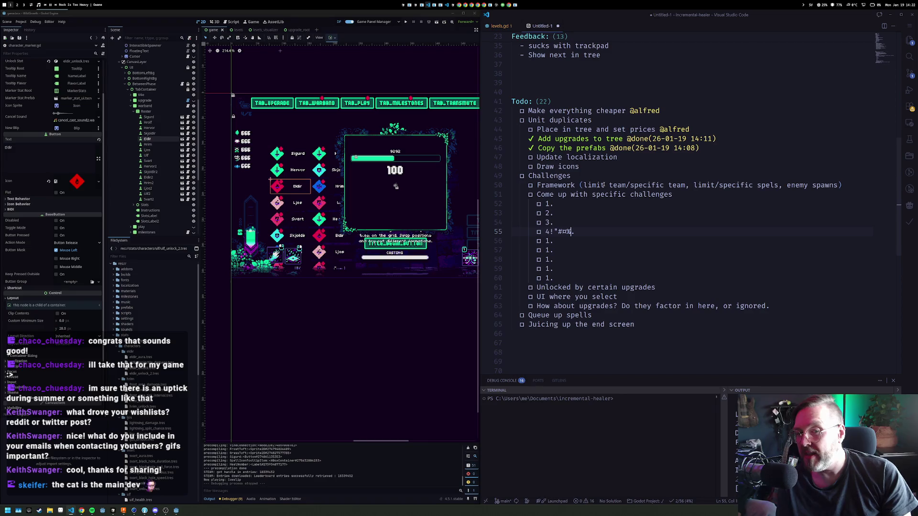
pyautogui.write('%')
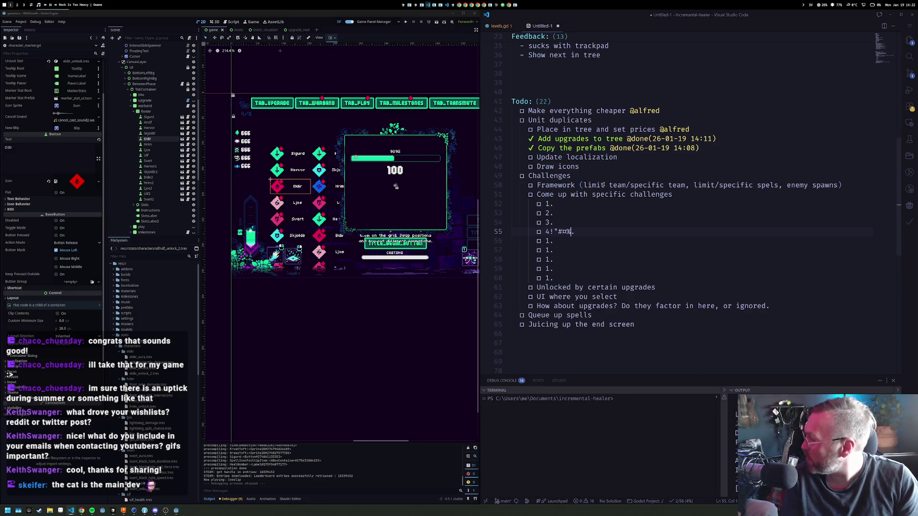
pyautogui.write('!"#¤%')
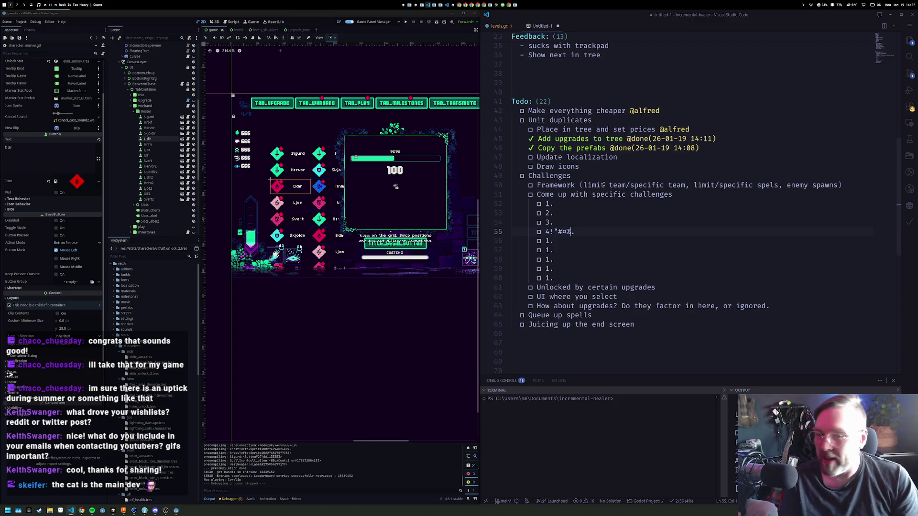
pyautogui.write('123')
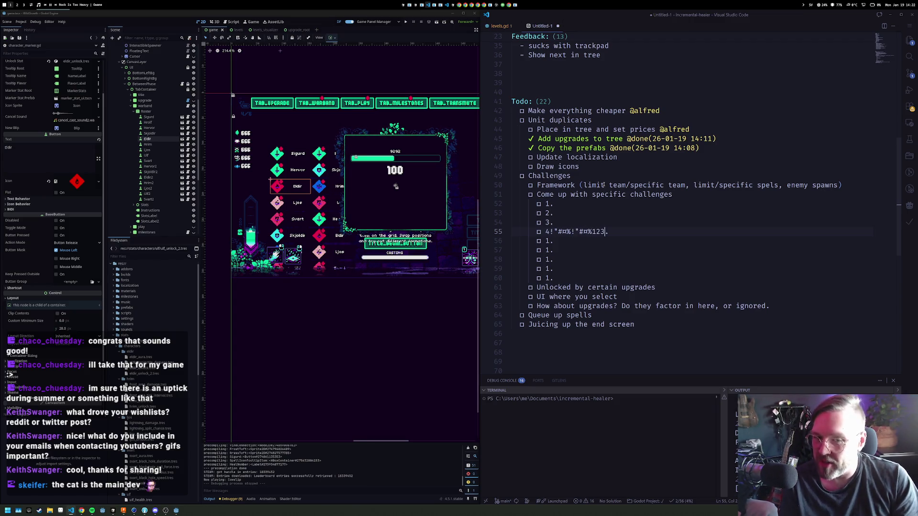
pyautogui.press('BackSpace')
pyautogui.press('BackSpace')
pyautogui.press('BackSpace')
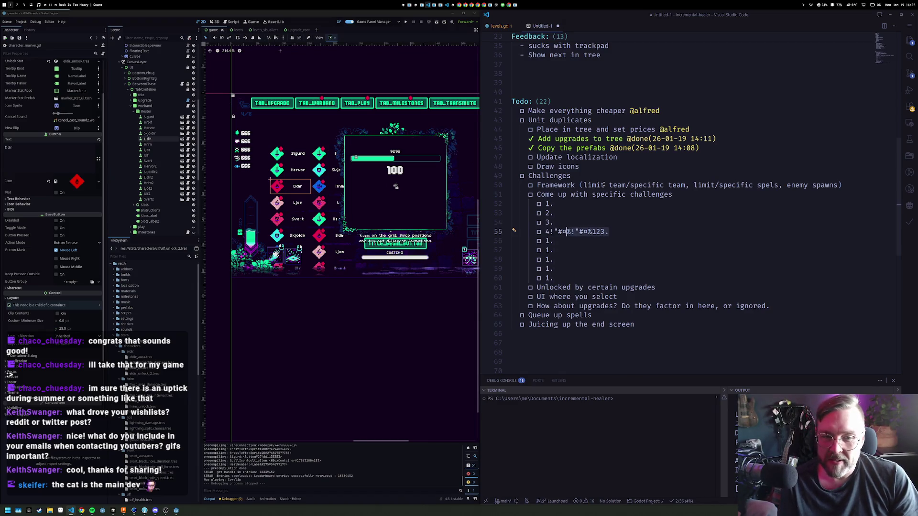
# Renumber the next three challenge lines as 5, 6 and 7
pyautogui.press('Down')
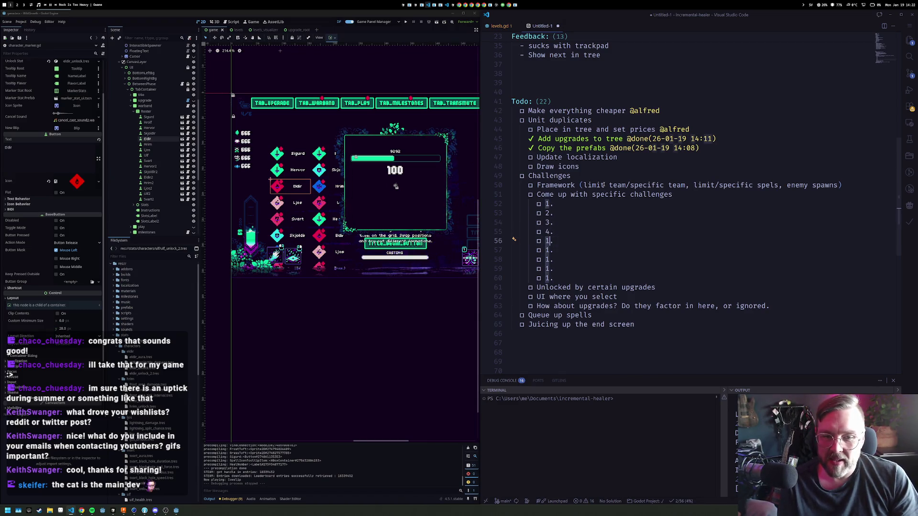
pyautogui.write('5')
pyautogui.press('Down')
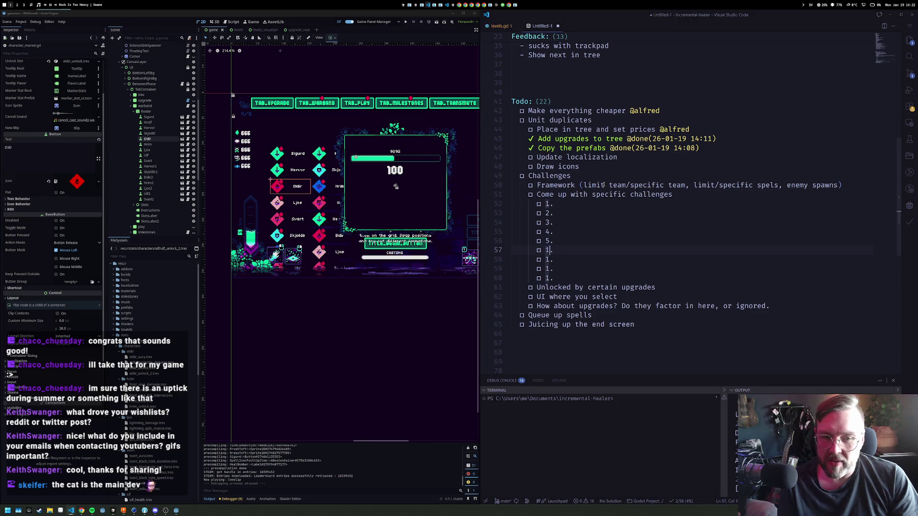
pyautogui.press('BackSpace')
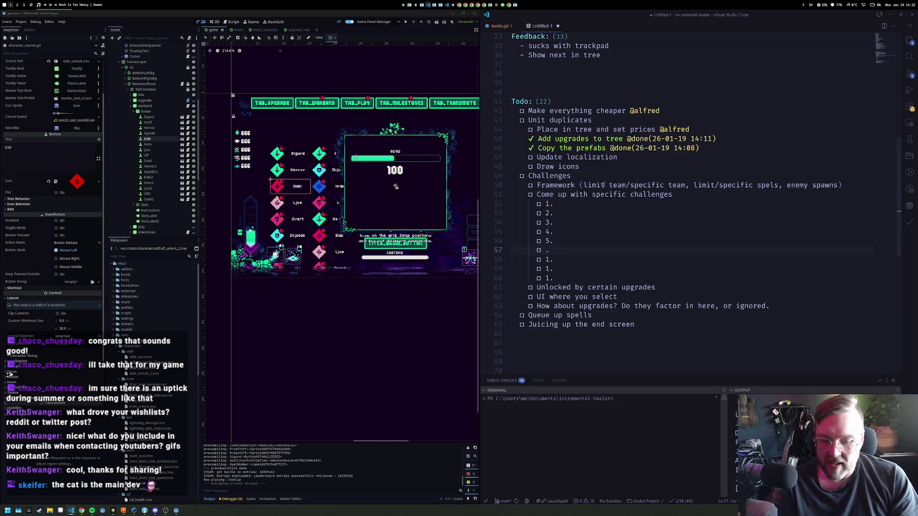
pyautogui.write('6')
pyautogui.press('Down')
pyautogui.write('4')
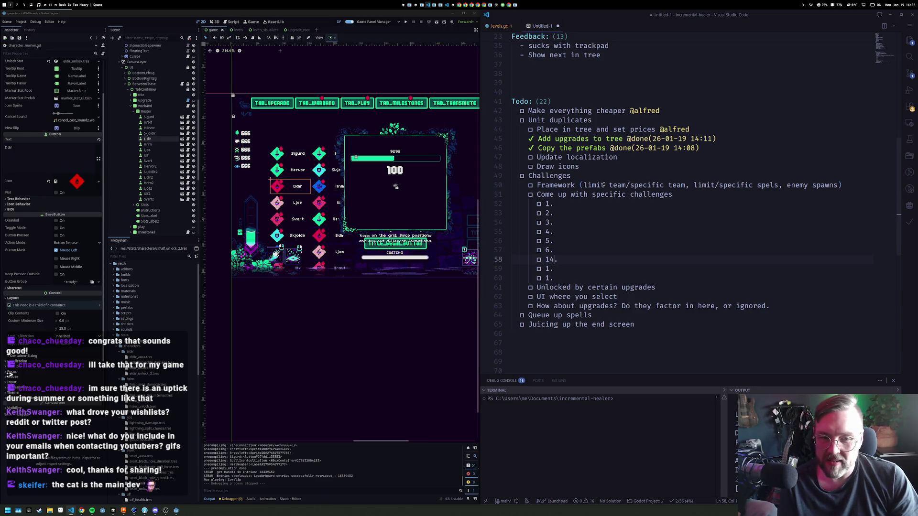
pyautogui.hotkey('shift', 'Left')
pyautogui.hotkey('shift', 'Left')
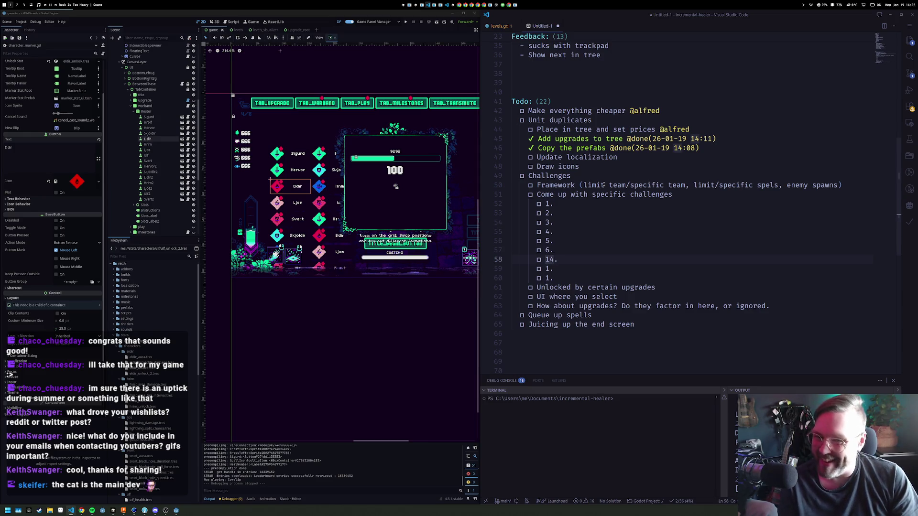
pyautogui.write('7')
# Renumber the remaining lines 8 and 9 and add a '10.' entry
pyautogui.press('Down')
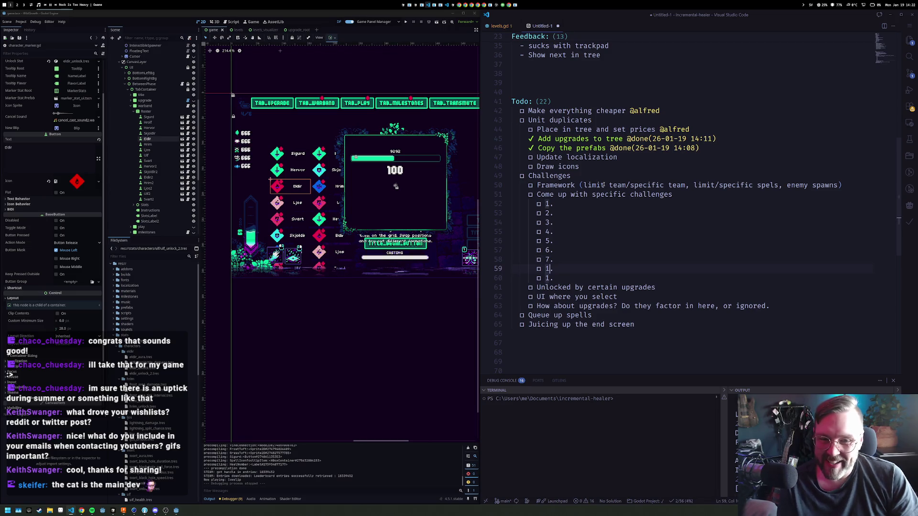
pyautogui.press('BackSpace')
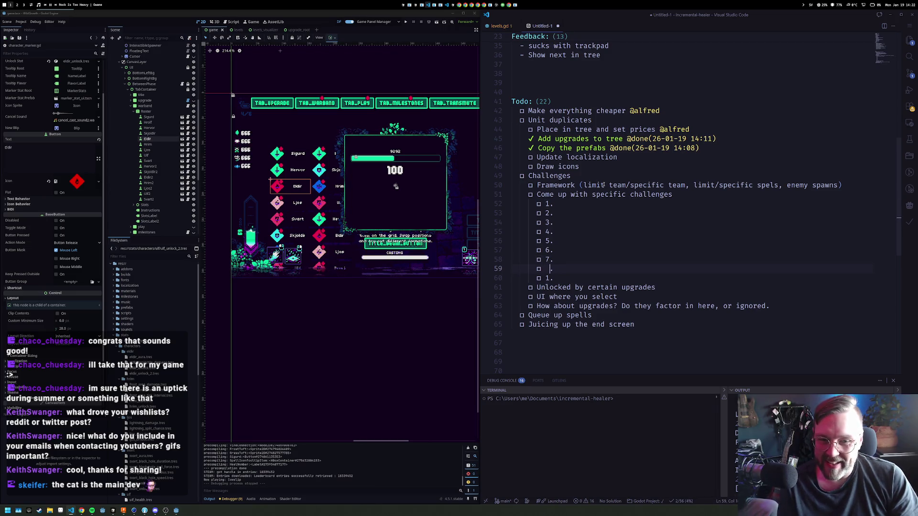
pyautogui.press('BackSpace')
pyautogui.write('8')
pyautogui.press('Down')
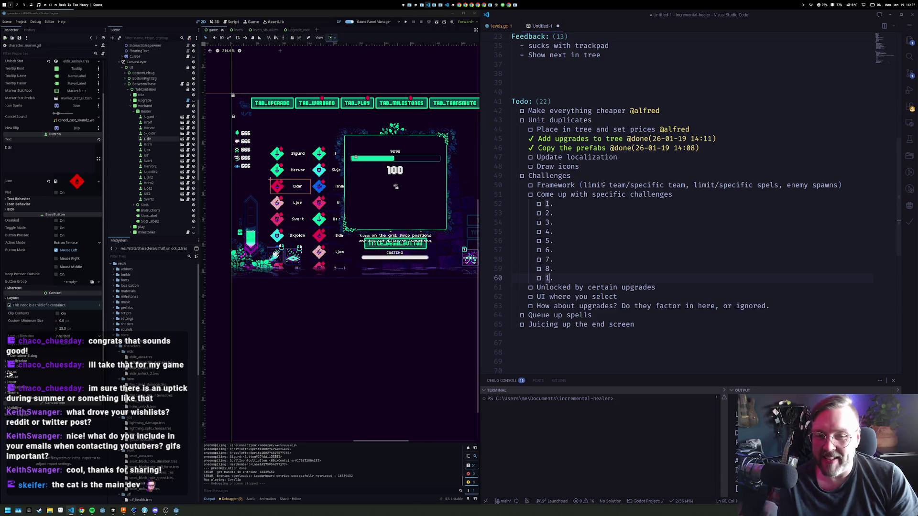
pyautogui.press('BackSpace')
pyautogui.press('BackSpace')
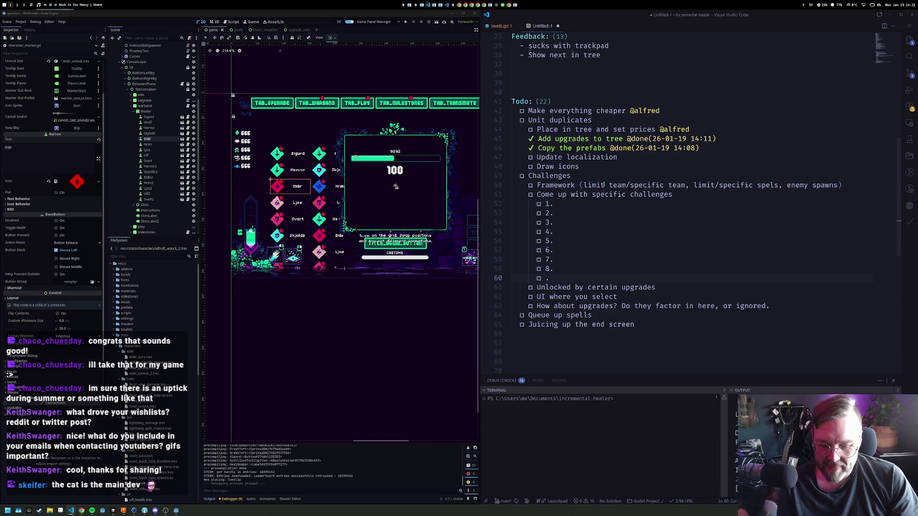
pyautogui.write('9')
pyautogui.press('Return')
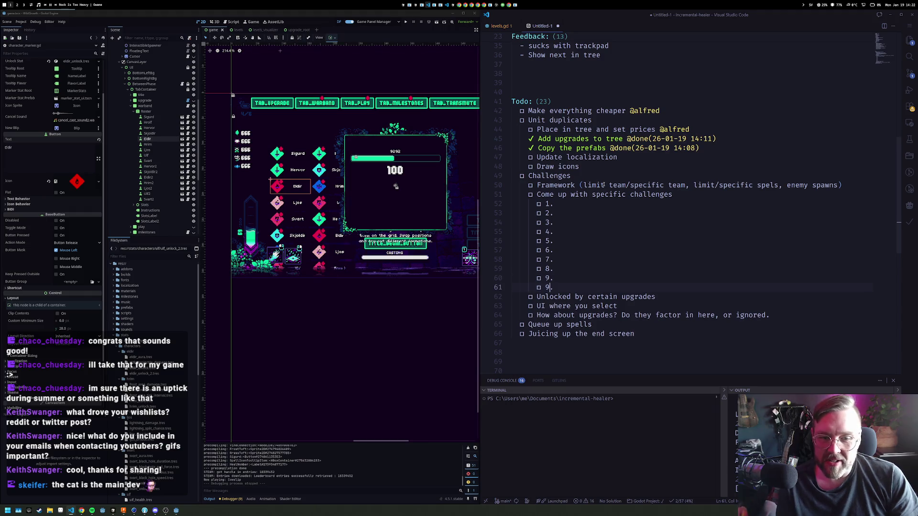
pyautogui.write('10.')
# Name challenges 1–3 Skjoldir, Undergrowth and Eldir
pyautogui.press('Up')
pyautogui.press('Up')
pyautogui.press('Up')
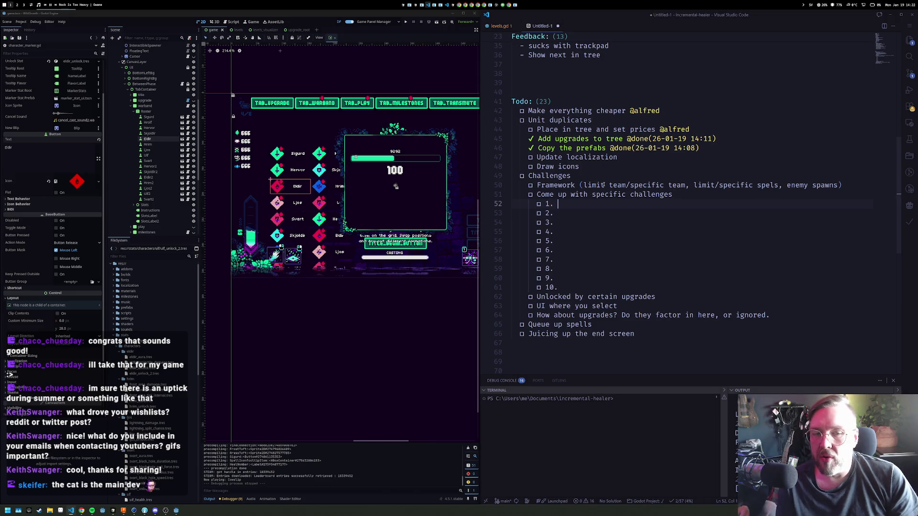
pyautogui.write('S')
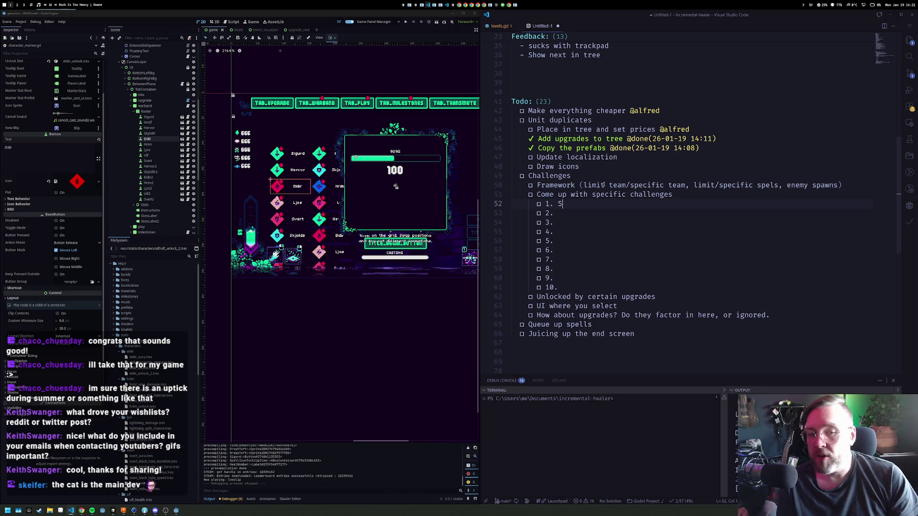
pyautogui.write('kjoldir')
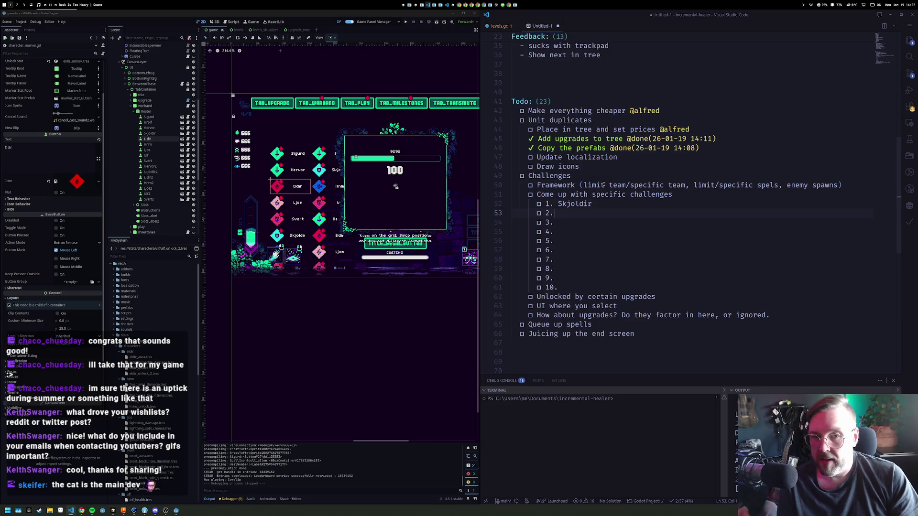
pyautogui.press('Down')
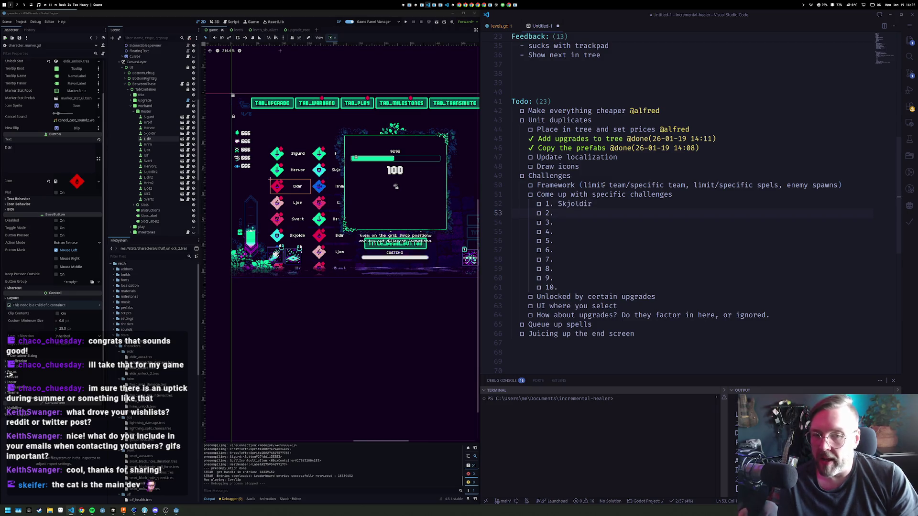
pyautogui.write('Mul')
pyautogui.press('BackSpace')
pyautogui.write('U')
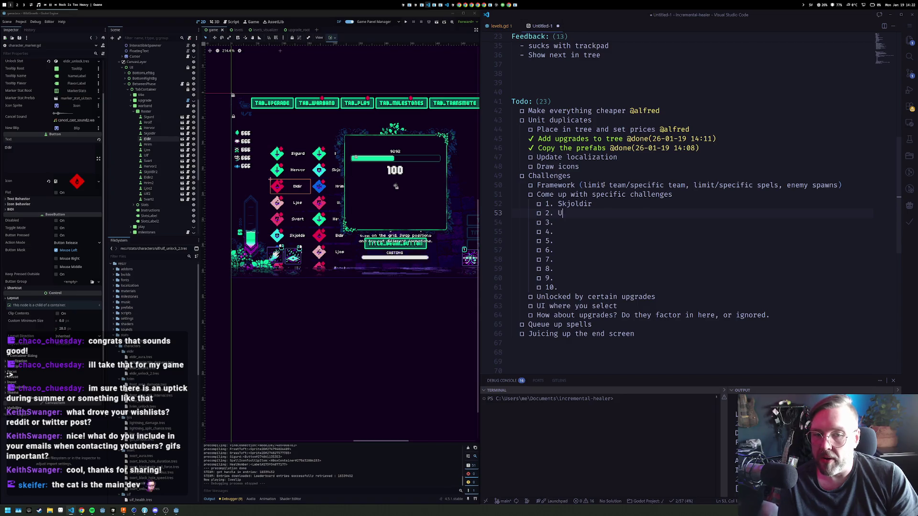
pyautogui.write('ndergrowth')
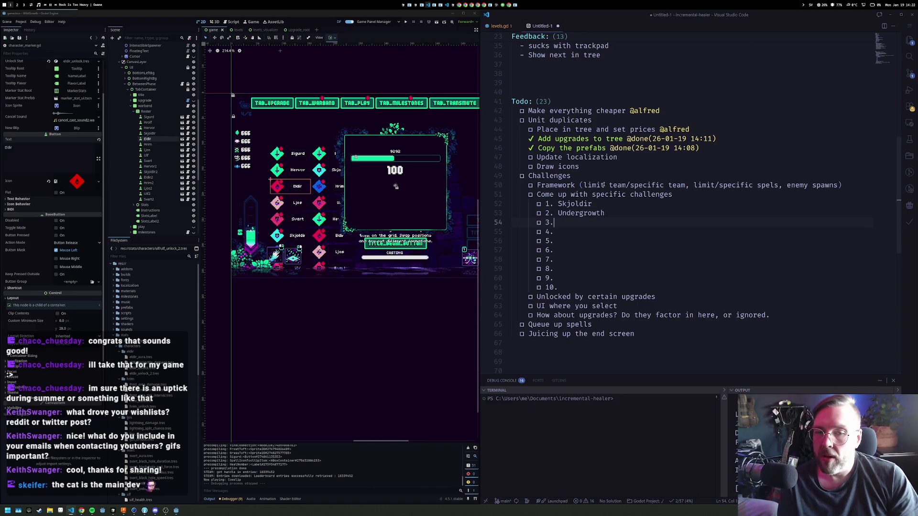
pyautogui.press('Down')
pyautogui.write('Eldir')
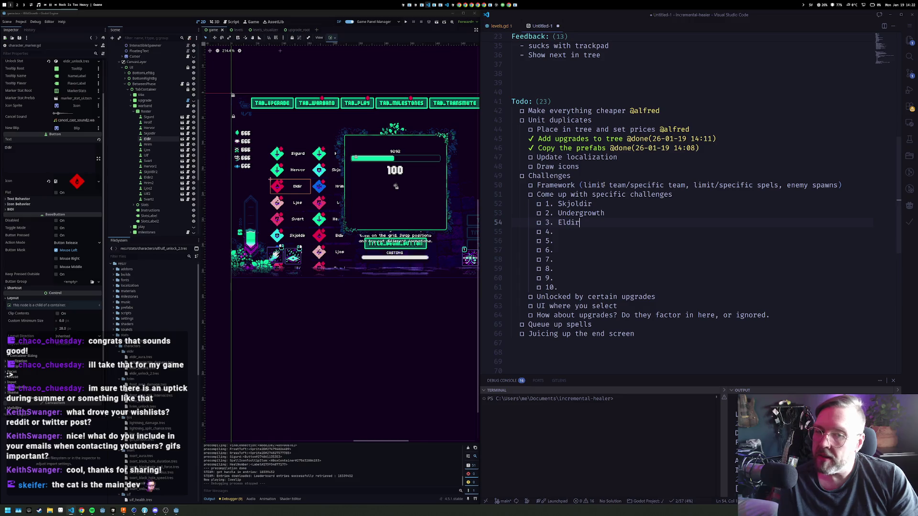
pyautogui.press('Down')
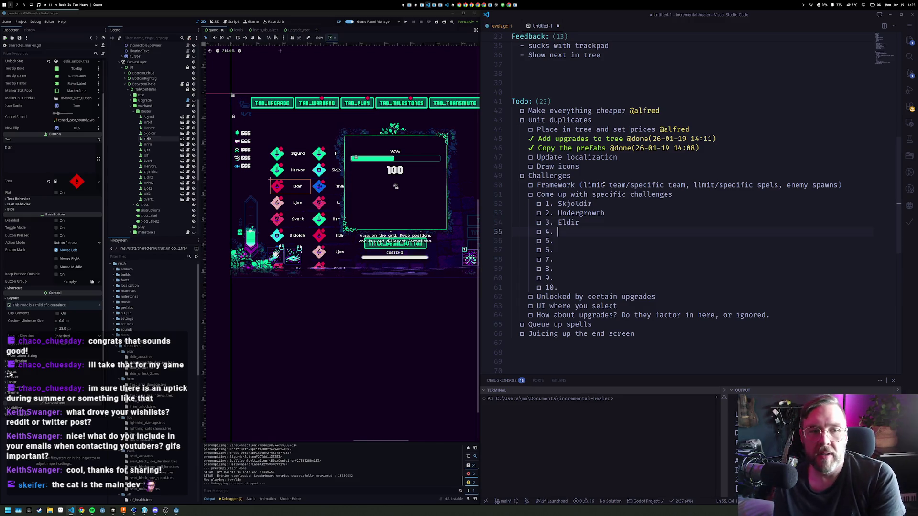
# View the whole upgrade tree in Godot's upgrade_root scene, then return to challenge 4 in VS Code
pyautogui.click(296, 30)
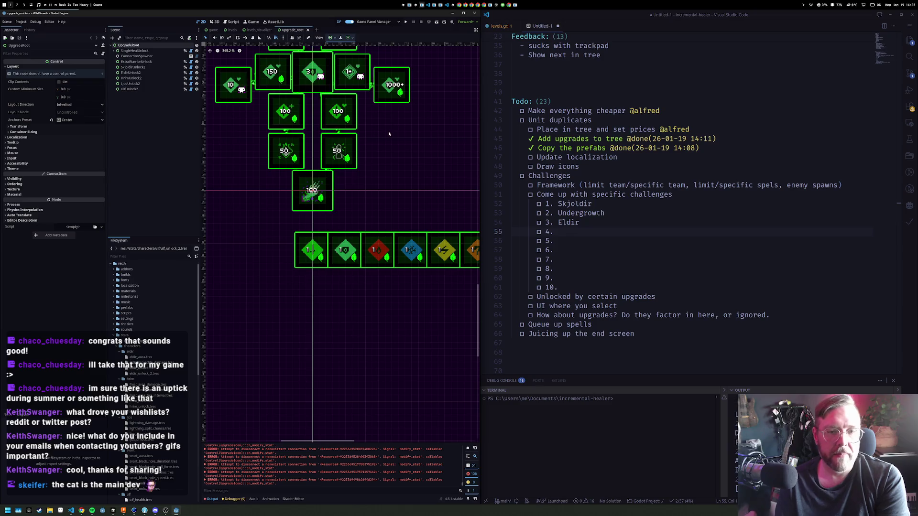
pyautogui.scroll(-10, 387, 244)
pyautogui.scroll(3, 402, 215)
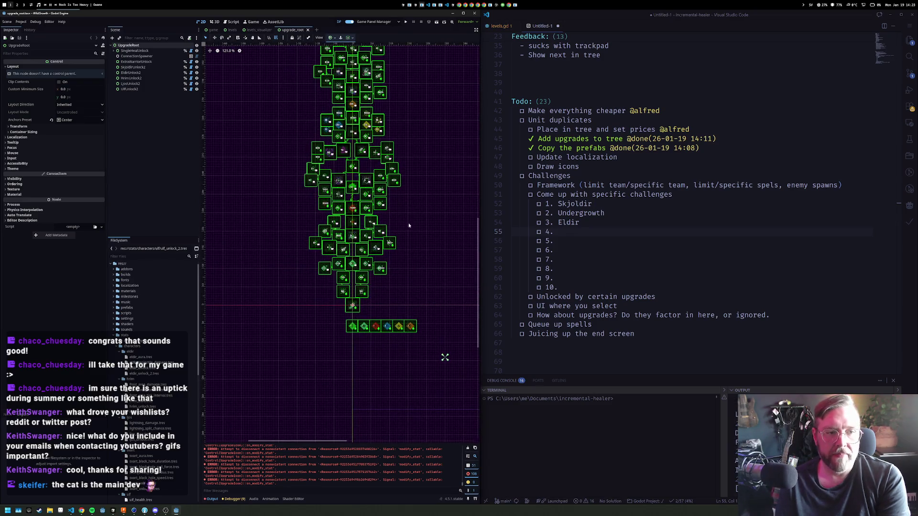
pyautogui.click(589, 234)
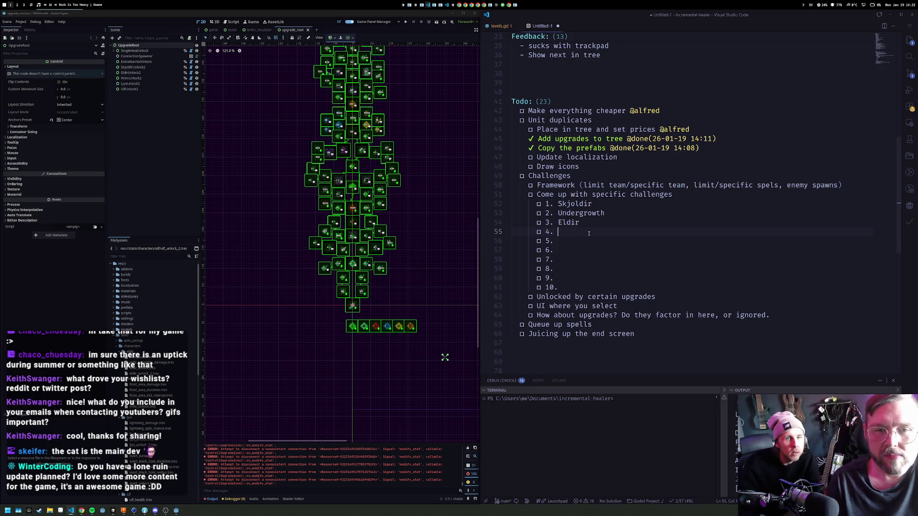
# Name challenges 4–7 Quick heal, Shield, Ljos and Hrim
pyautogui.write('Quick heal')
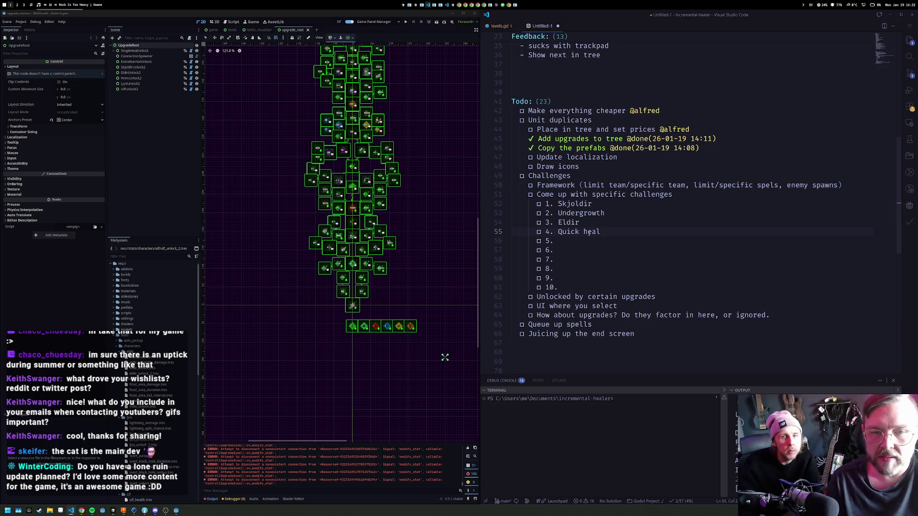
pyautogui.press('Down')
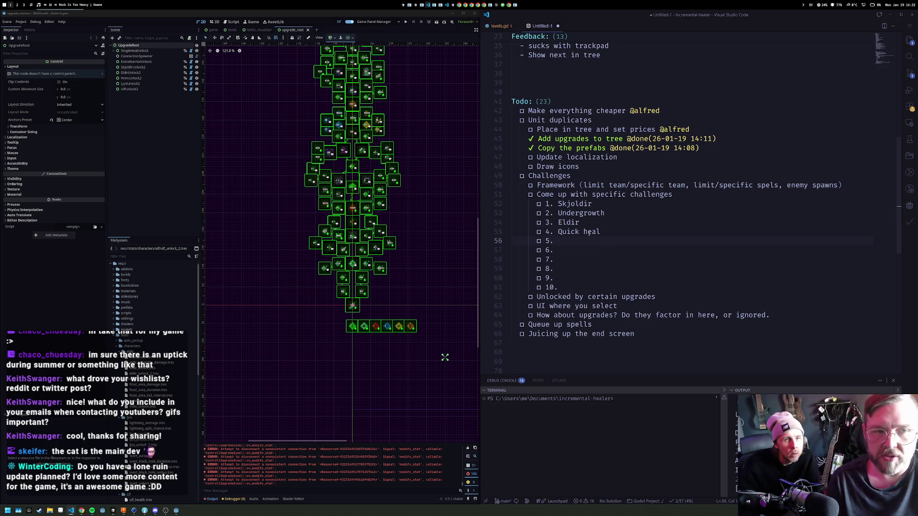
pyautogui.write('Shield')
pyautogui.press('Down')
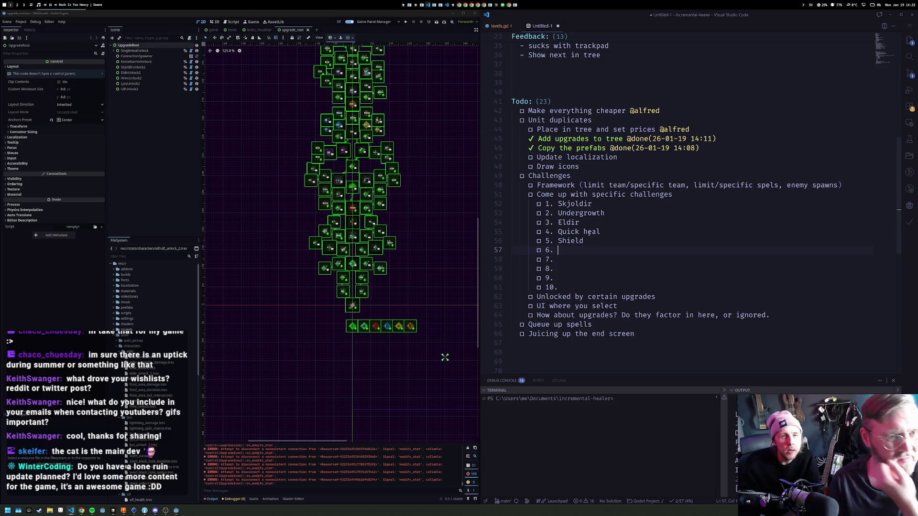
pyautogui.write('Ljos')
pyautogui.press('Down')
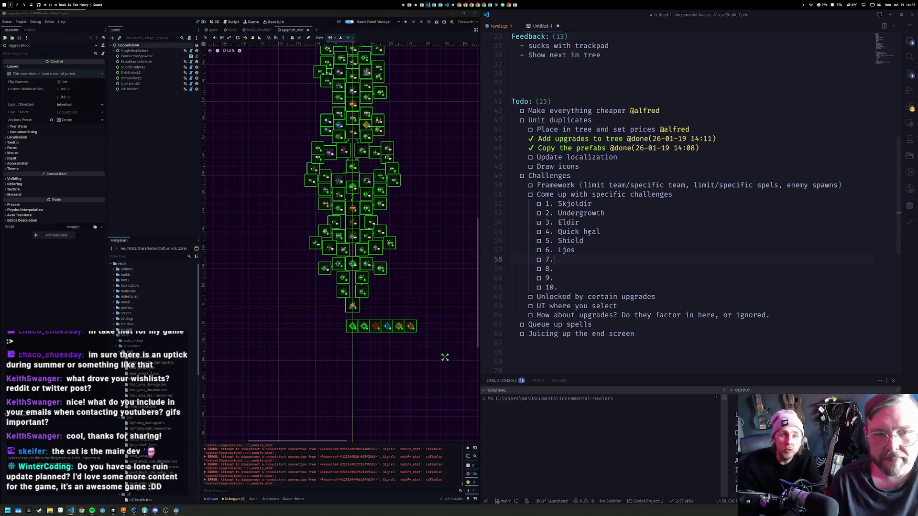
pyautogui.write('Hrim')
pyautogui.press('Down')
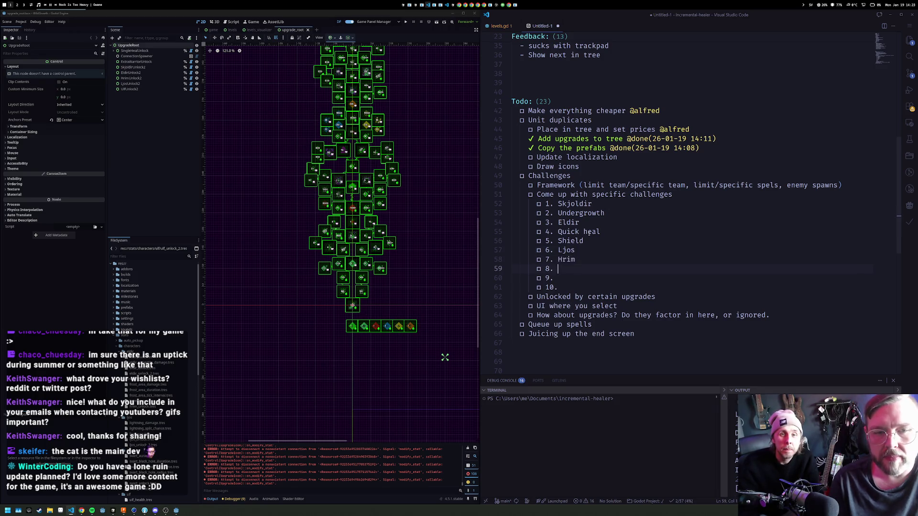
# Name challenges 8–10 Focus Target, Ulf and Rebirth, then duplicate the Rebirth line downward
pyautogui.write('Focus Tar')
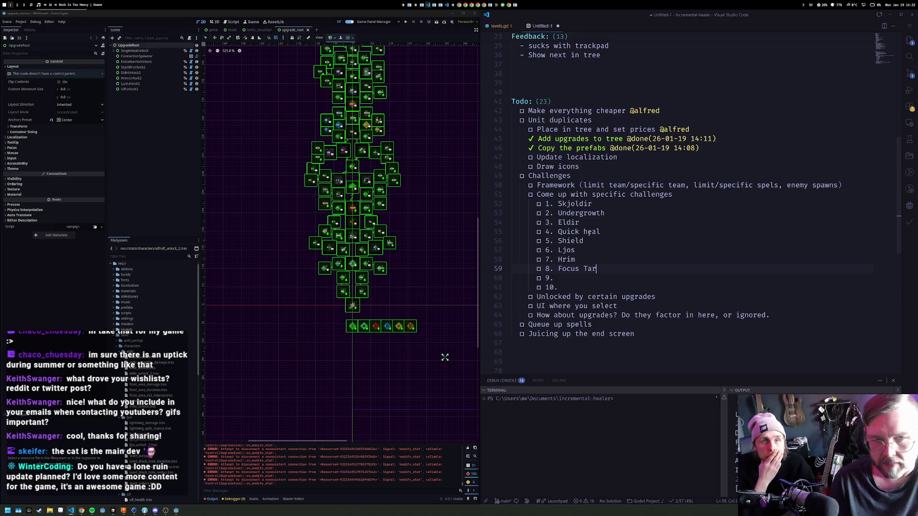
pyautogui.write('get')
pyautogui.press('Down')
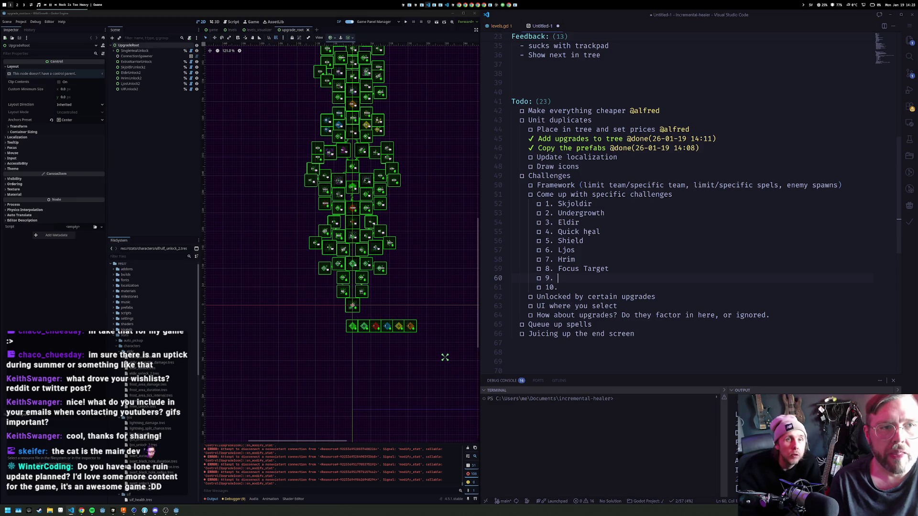
pyautogui.write('Ulf')
pyautogui.press('Down')
pyautogui.write('R')
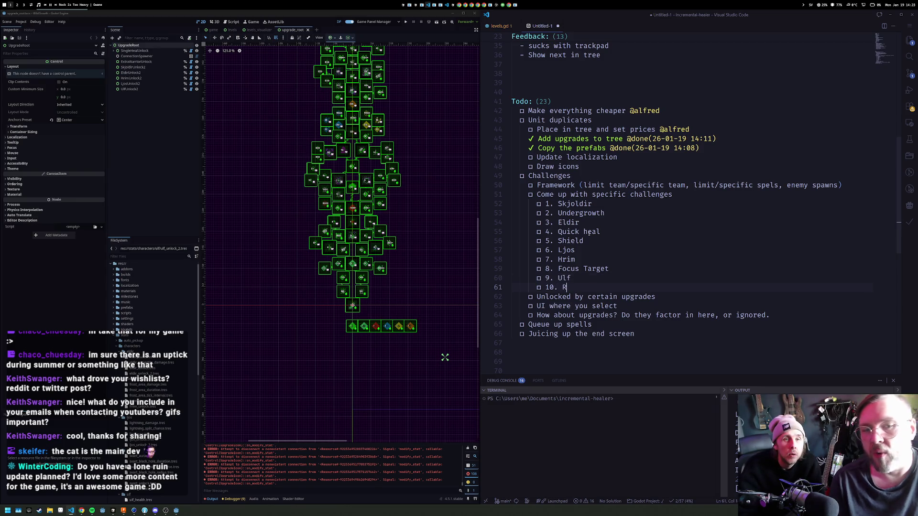
pyautogui.write('ebir')
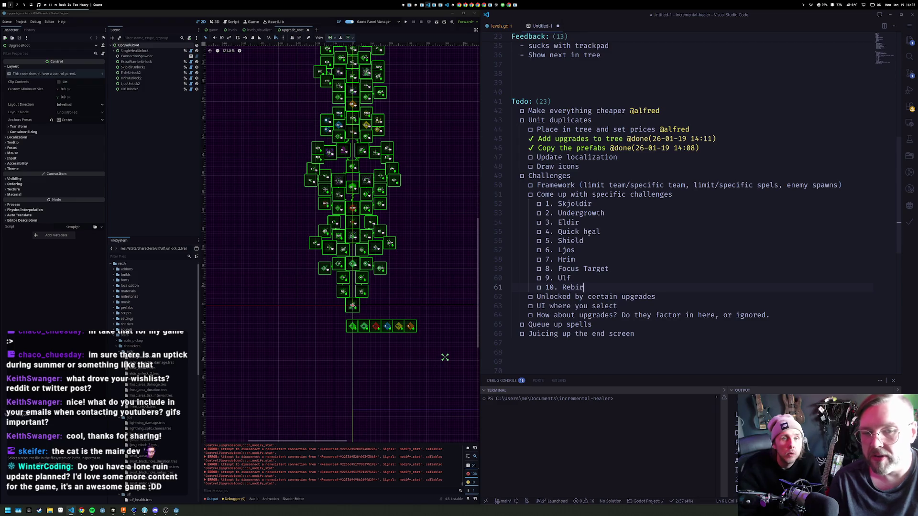
pyautogui.write('th')
pyautogui.hotkey('shift', 'alt', 'Down')
pyautogui.hotkey('shift', 'alt', 'Down')
pyautogui.hotkey('shift', 'alt', 'Down')
# Clear 'Rebirth' from the duplicated challenge 10 lines
pyautogui.hotkey('ctrl', 'Left')
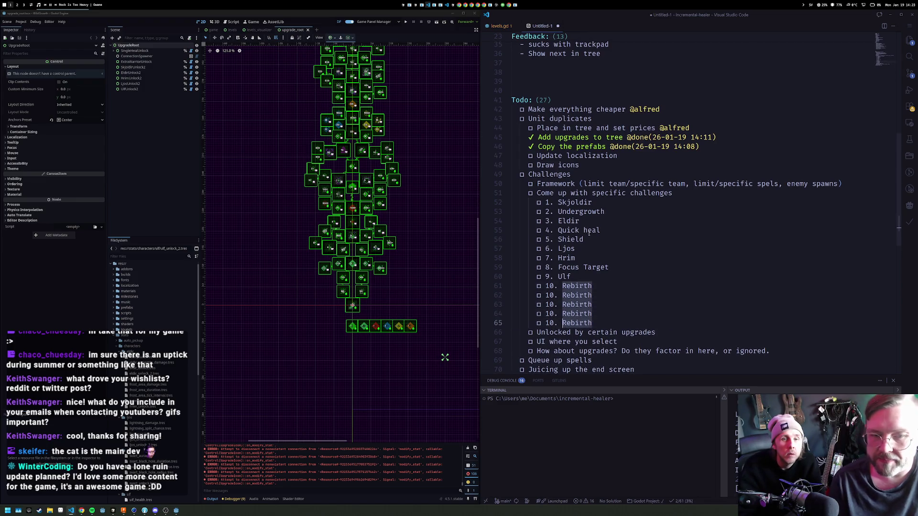
pyautogui.hotkey('ctrl', 'Delete')
pyautogui.press('Up')
pyautogui.press('Up')
pyautogui.hotkey('ctrl', 'Delete')
pyautogui.press('Up')
pyautogui.hotkey('ctrl', 'Delete')
pyautogui.press('Down')
pyautogui.press('Down')
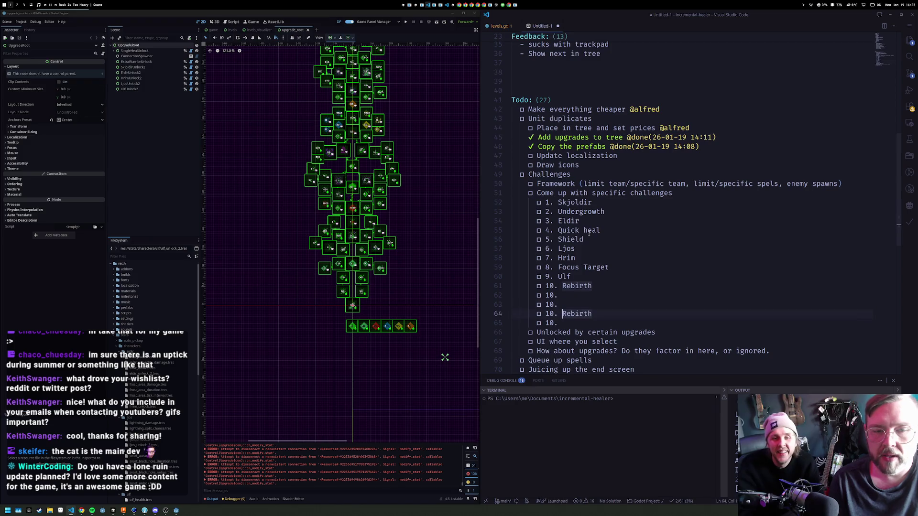
pyautogui.hotkey('ctrl', 'shift', 'Right')
pyautogui.press('Delete')
pyautogui.press('Up')
pyautogui.press('Up')
pyautogui.press('Left')
pyautogui.press('Left')
pyautogui.press('Left')
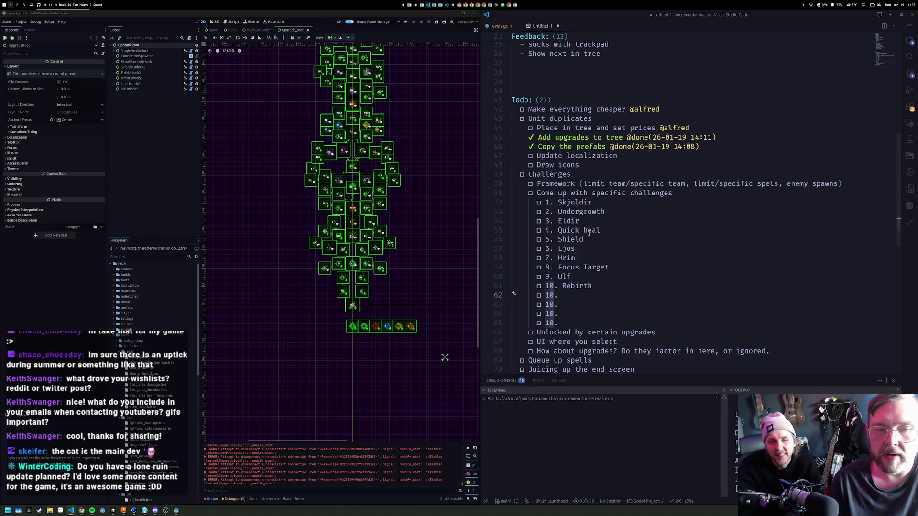
# Renumber the blank copies as challenges 11, 12, 13 and 14
pyautogui.press('Delete')
pyautogui.write('1')
pyautogui.press('Down')
pyautogui.write('2')
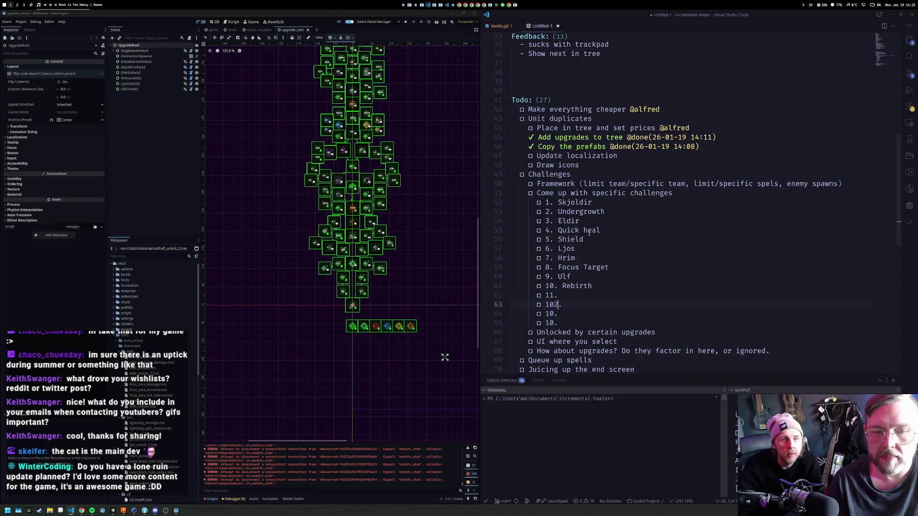
pyautogui.press('Left')
pyautogui.press('BackSpace')
pyautogui.press('Down')
pyautogui.press('Delete')
pyautogui.write('3')
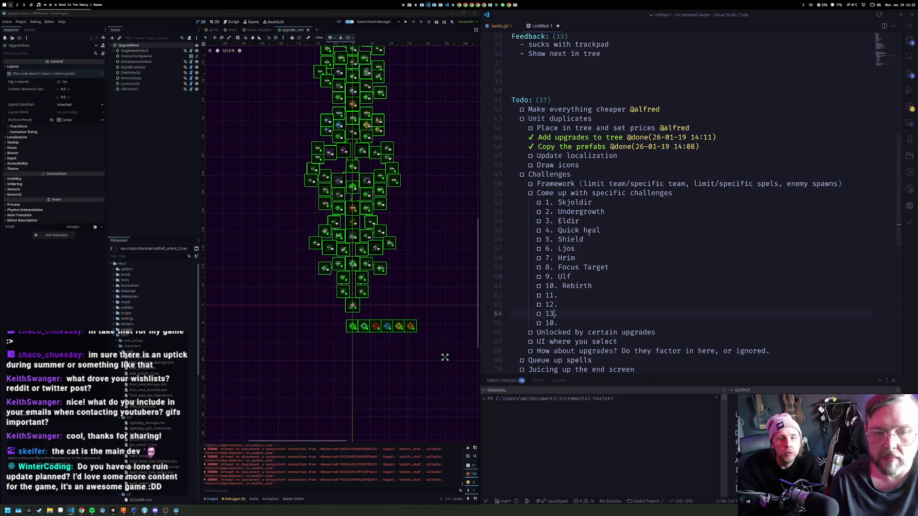
pyautogui.press('Down')
pyautogui.press('BackSpace')
pyautogui.write('4')
# Duplicate entry 14 and renumber the copy as 15
pyautogui.hotkey('shift', 'alt', 'Down')
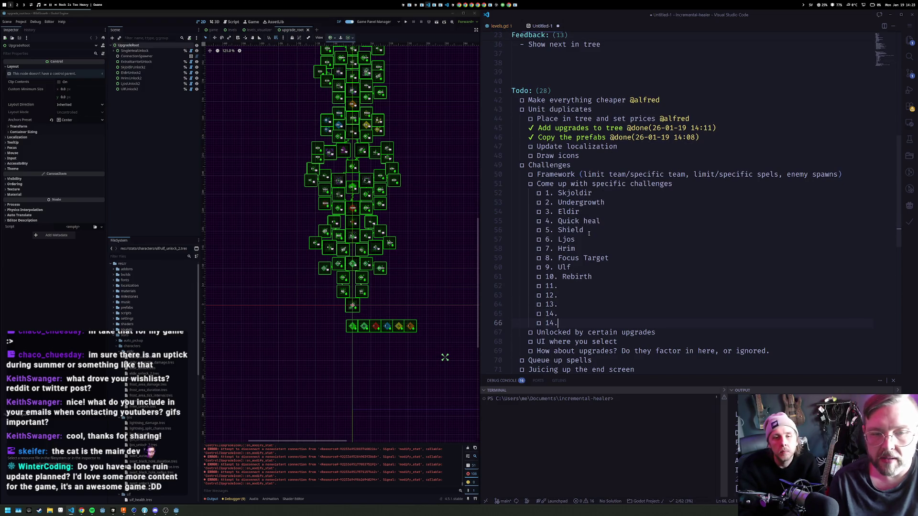
pyautogui.press('Left')
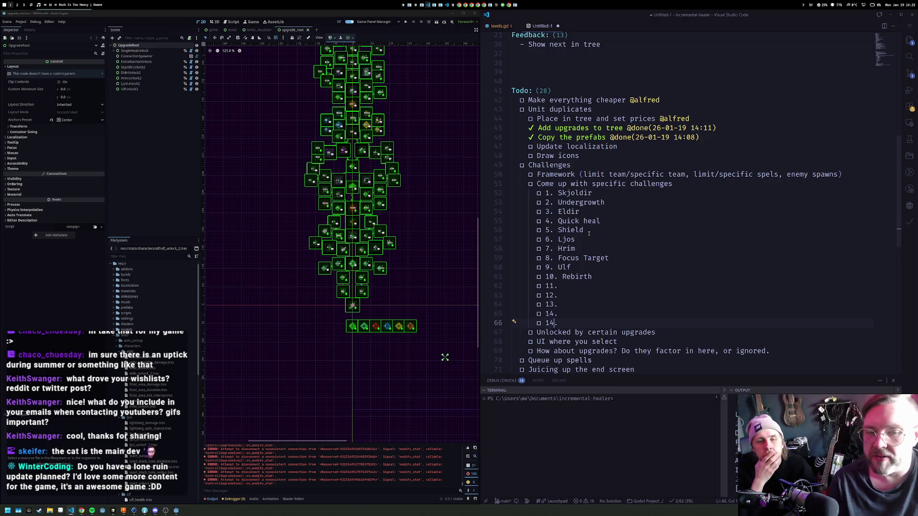
pyautogui.press('BackSpace')
pyautogui.write('5')
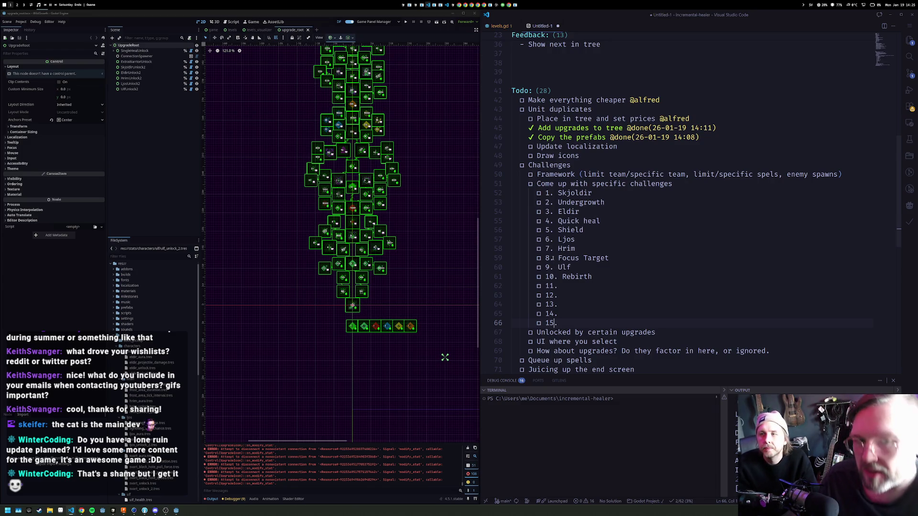
# Name challenge 11 Cleanse
pyautogui.click(613, 289)
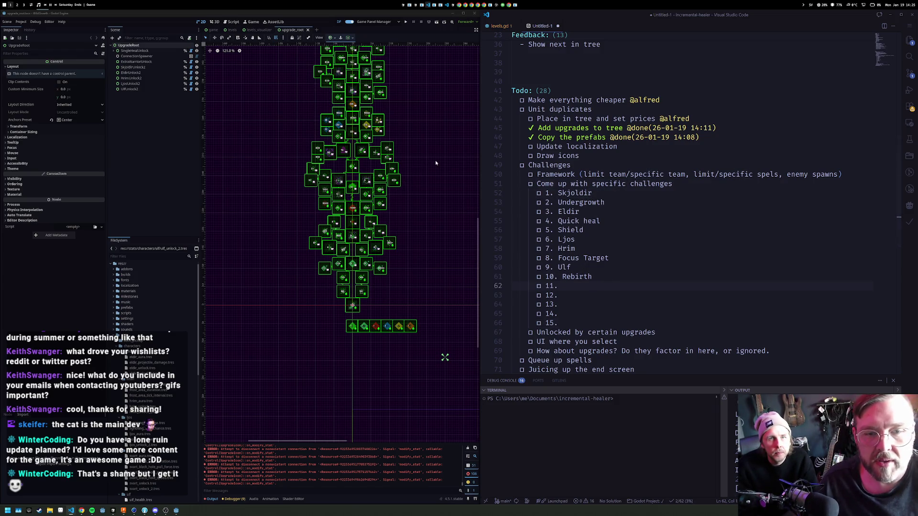
pyautogui.write('Cleanse')
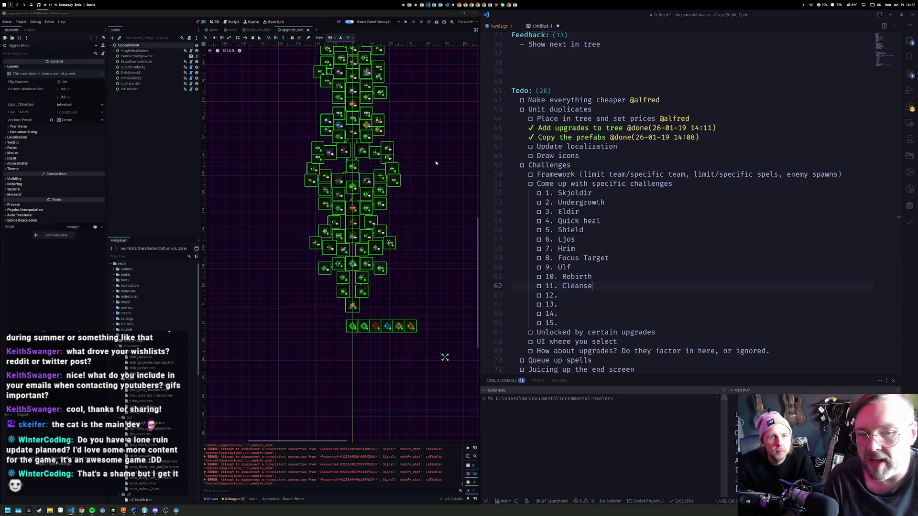
pyautogui.press('Down')
pyautogui.press('Down')
pyautogui.press('Up')
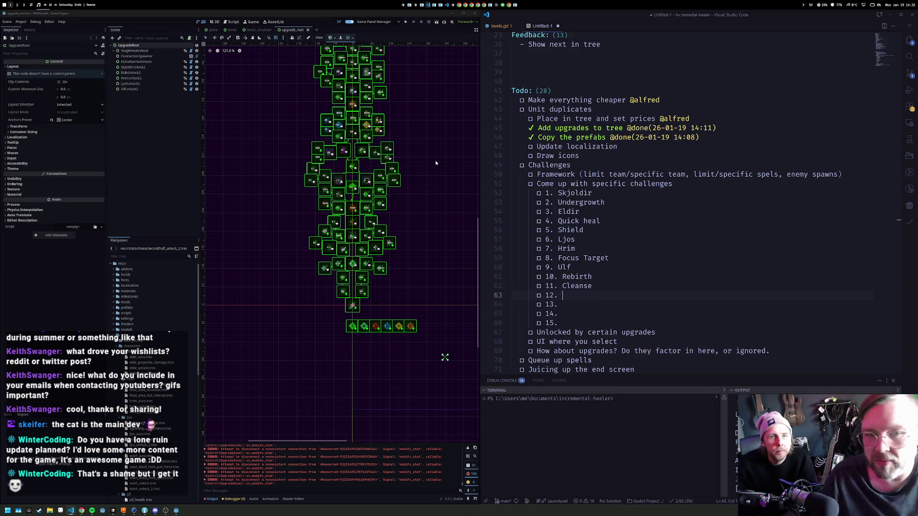
# Append ' - ' to the '1. Skjoldir' entry for a description
pyautogui.scroll(3, 448, 208)
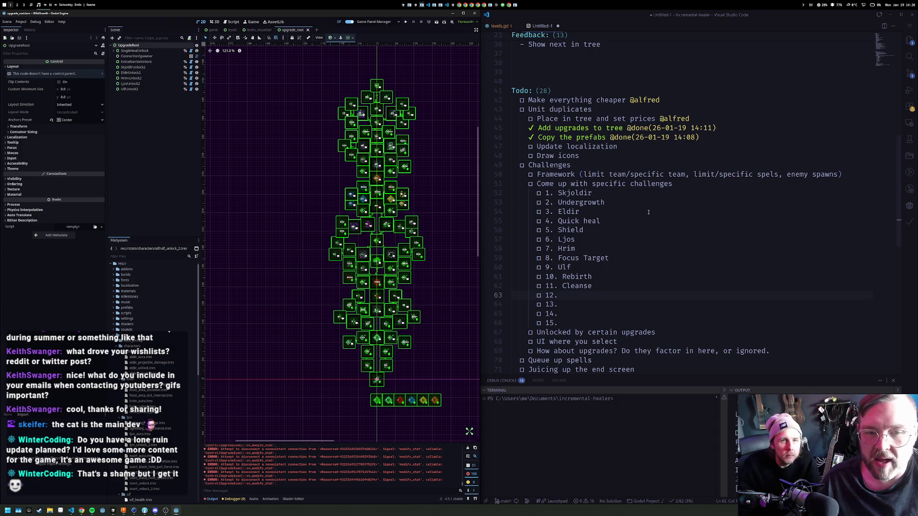
pyautogui.press('Up')
pyautogui.press('Up')
pyautogui.press('Up')
pyautogui.press('End')
pyautogui.write('-')
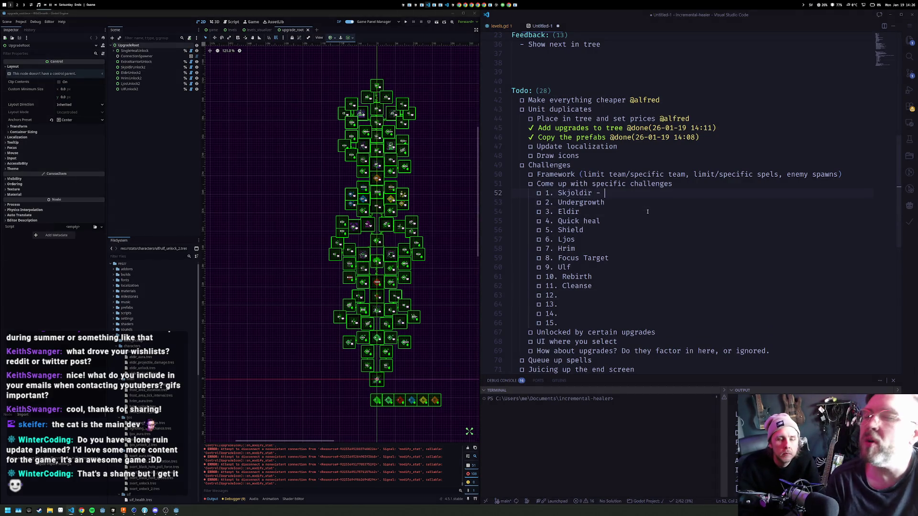